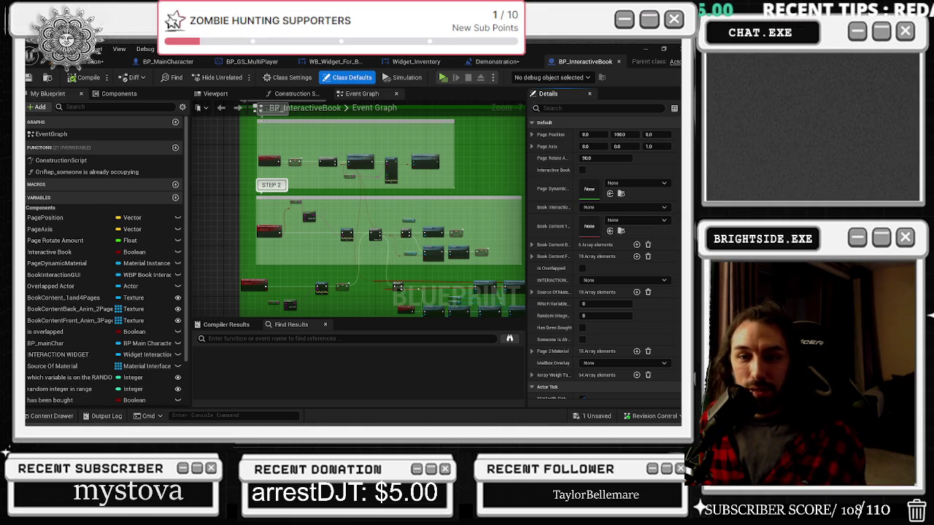
Alt+Tab away from the BP_InteractiveBook event graph to bring OBS Studio to the front
{"action": "key", "text": "alt+Tab"}
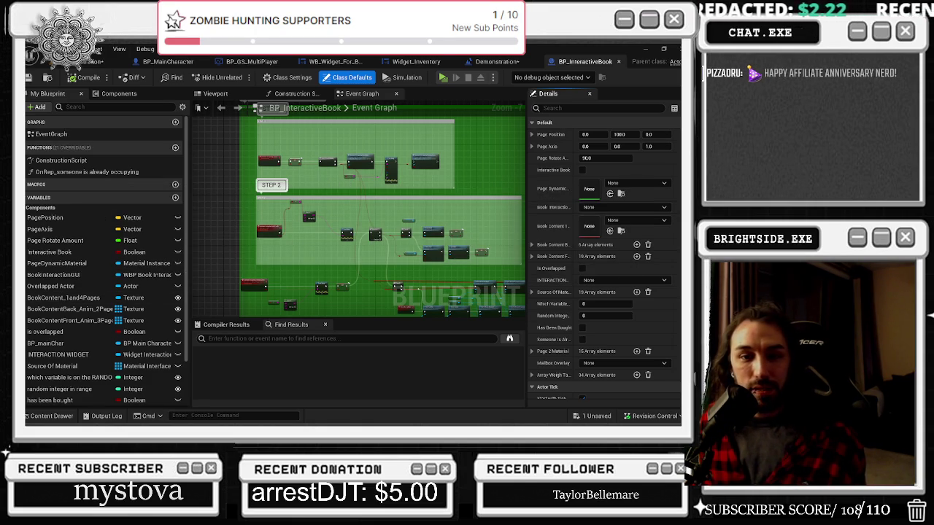
{"action": "key", "text": "alt+Tab"}
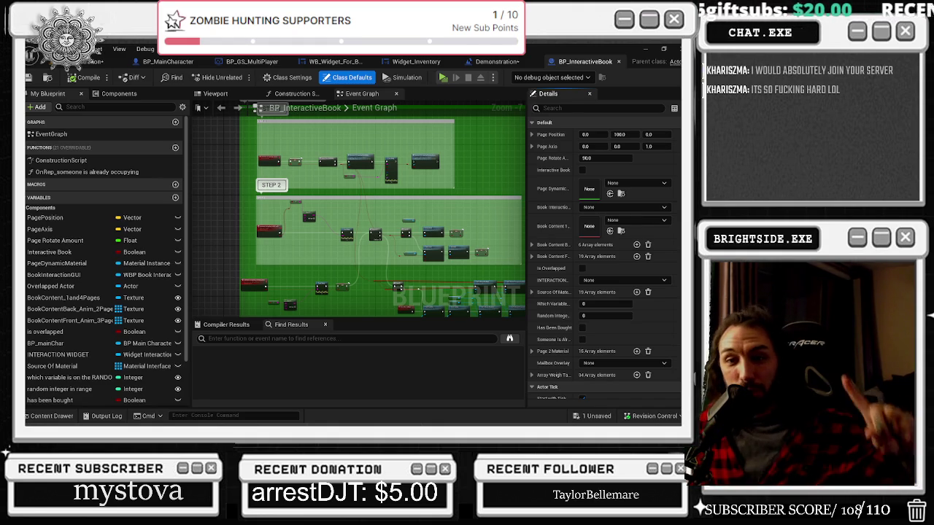
{"action": "key", "text": "alt+Tab"}
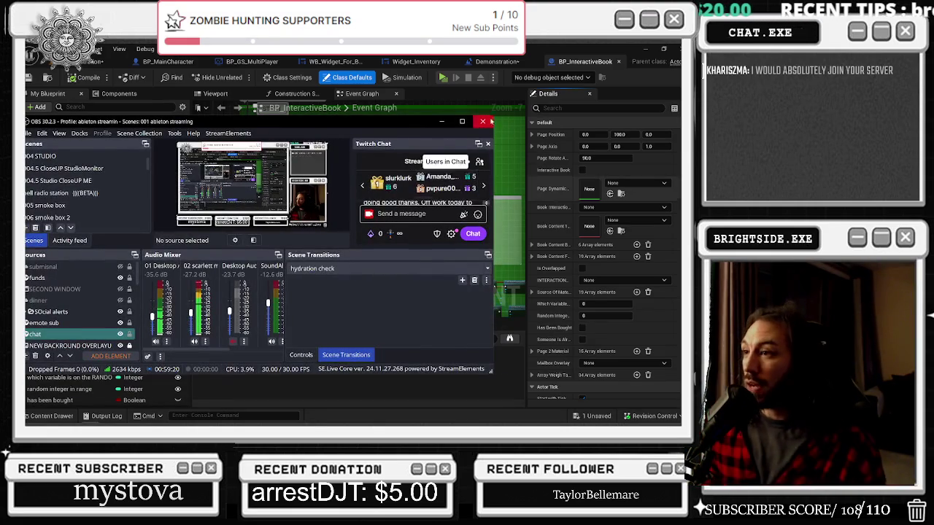
{"action": "left_click", "coordinate": [462, 121]}
{"action": "scroll", "coordinate": [588, 159], "scroll_direction": "down", "scroll_amount": 5}
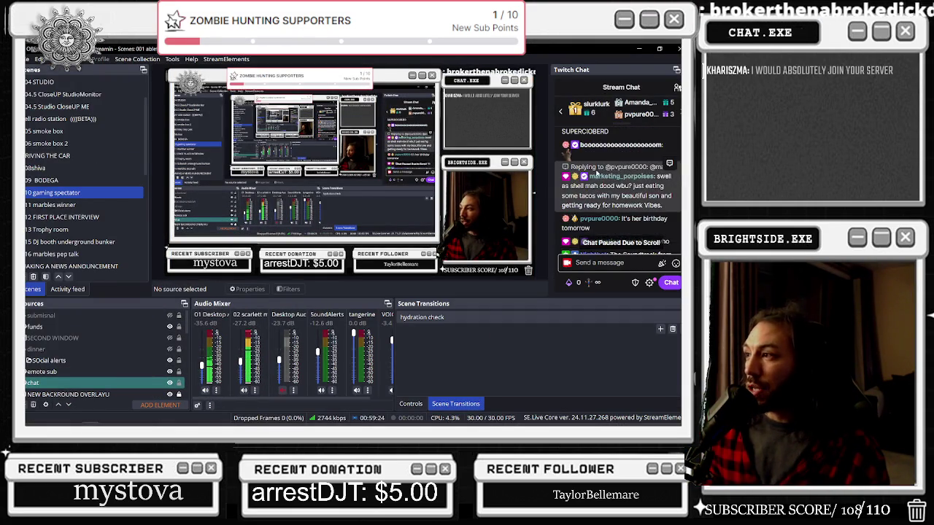
{"action": "scroll", "coordinate": [598, 175], "scroll_direction": "down", "scroll_amount": 5}
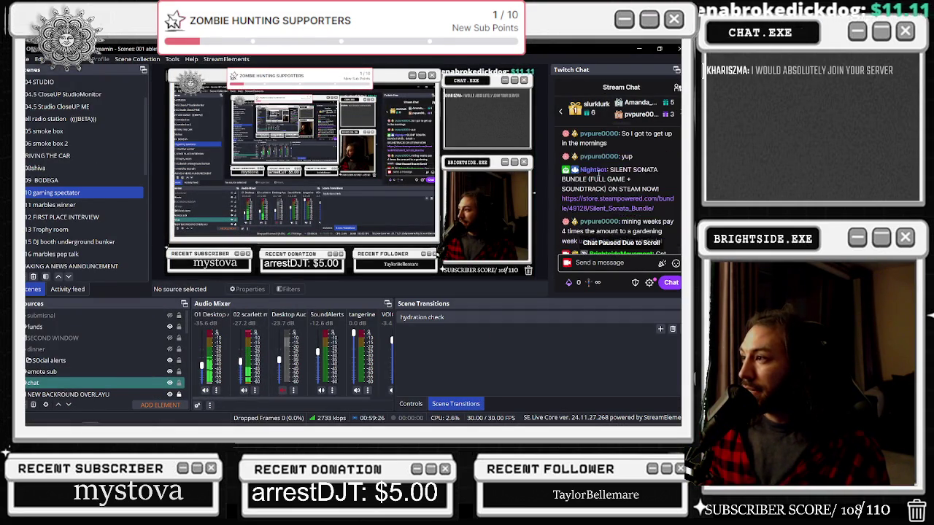
{"action": "scroll", "coordinate": [599, 175], "scroll_direction": "down", "scroll_amount": 5}
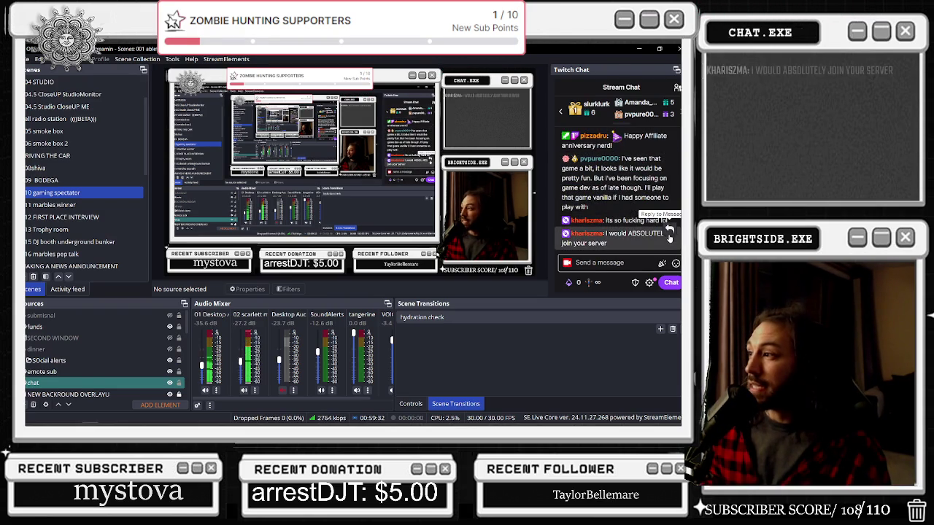
{"action": "mouse_move", "coordinate": [146, 48]}
{"action": "left_mouse_down"}
{"action": "mouse_move", "coordinate": [151, 223]}
{"action": "mouse_move", "coordinate": [0, 226]}
{"action": "left_mouse_up"}
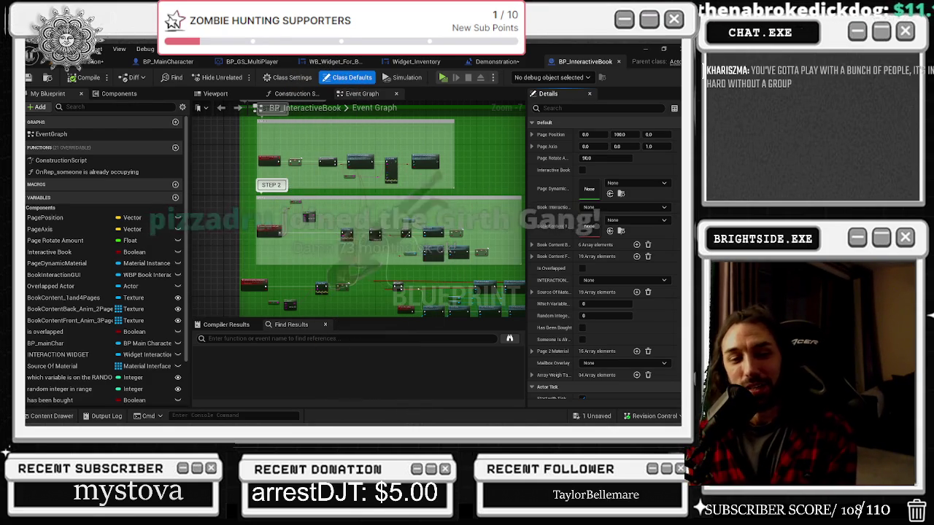
Alt+Tab back to the Unreal Editor so the BP_InteractiveBook graph covers OBS
{"action": "key", "text": "alt+Tab"}
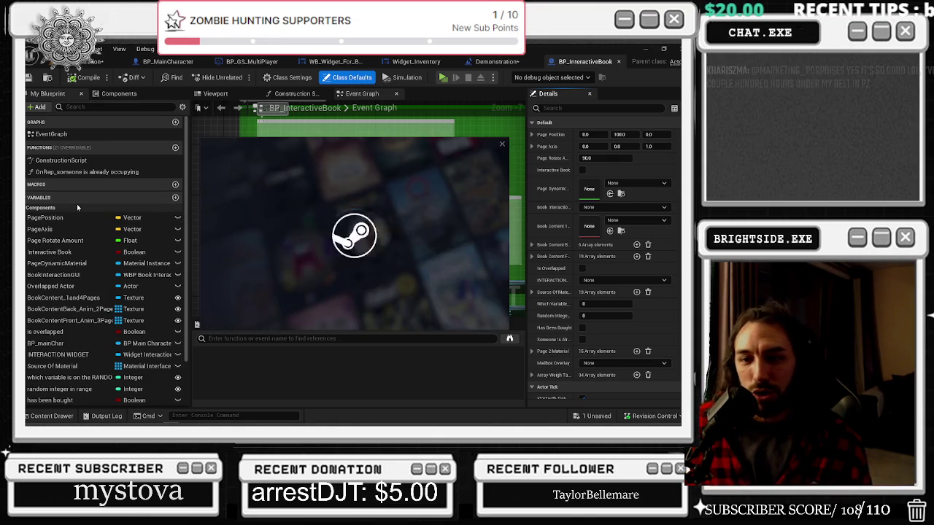
Choose the sign-in profile in Steam's Who's playing? picker
{"action": "left_click", "coordinate": [240, 243]}
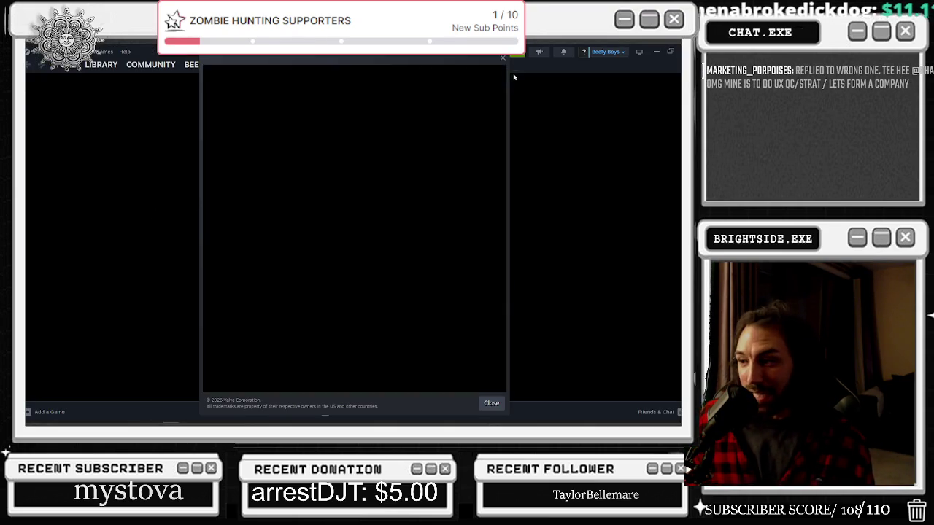
Close the Spring Sale popup and go to the Steam game library
{"action": "left_click", "coordinate": [504, 58]}
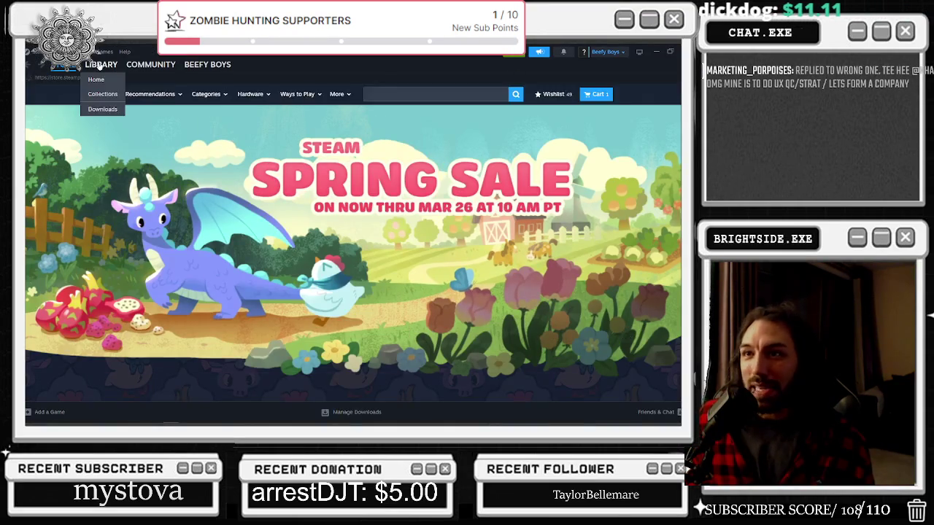
{"action": "left_click", "coordinate": [101, 64]}
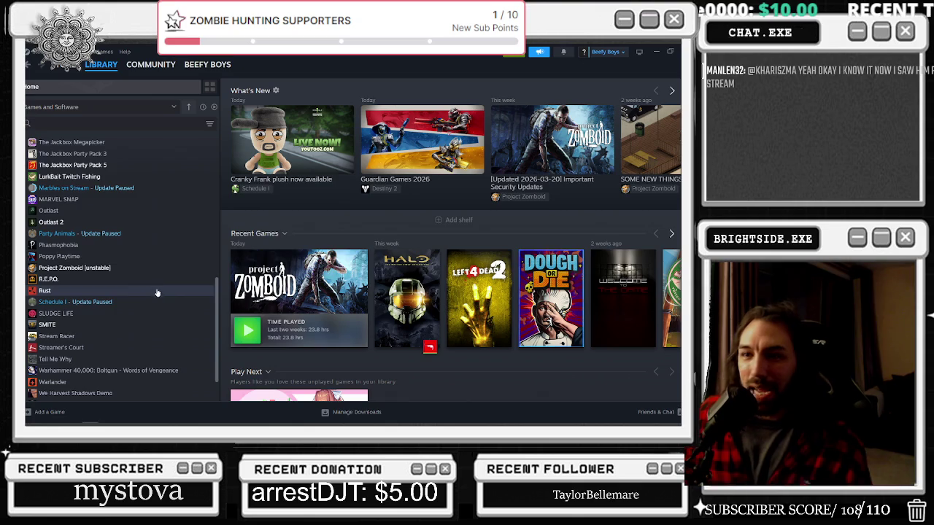
Open the Project Zomboid page from the Recent Games row in the library
{"action": "key", "text": "alt+Tab"}
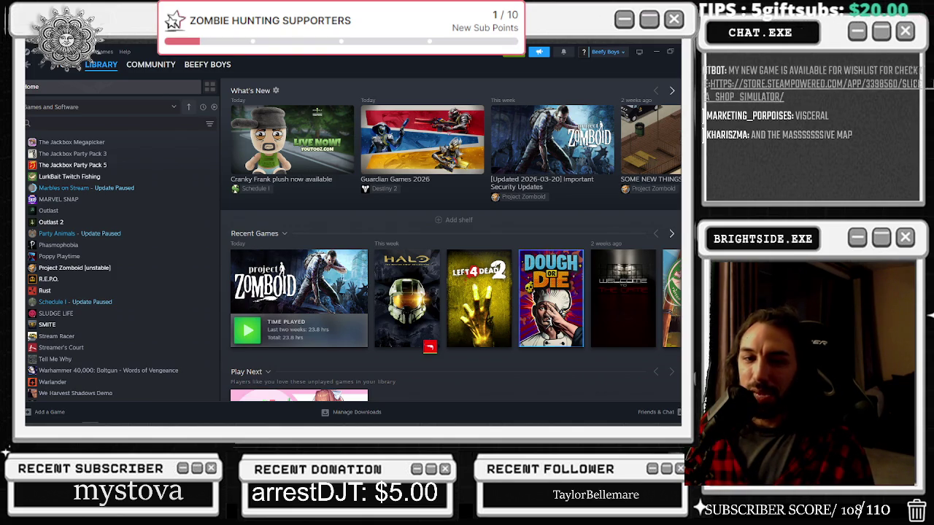
{"action": "left_click", "coordinate": [325, 266]}
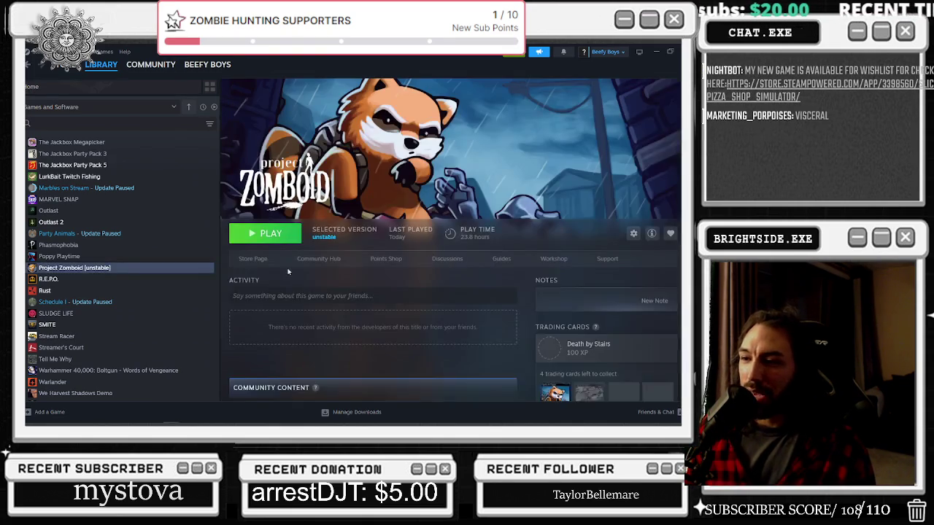
Open the Project Zomboid store page and pause its trailer near the start
{"action": "left_click", "coordinate": [262, 261]}
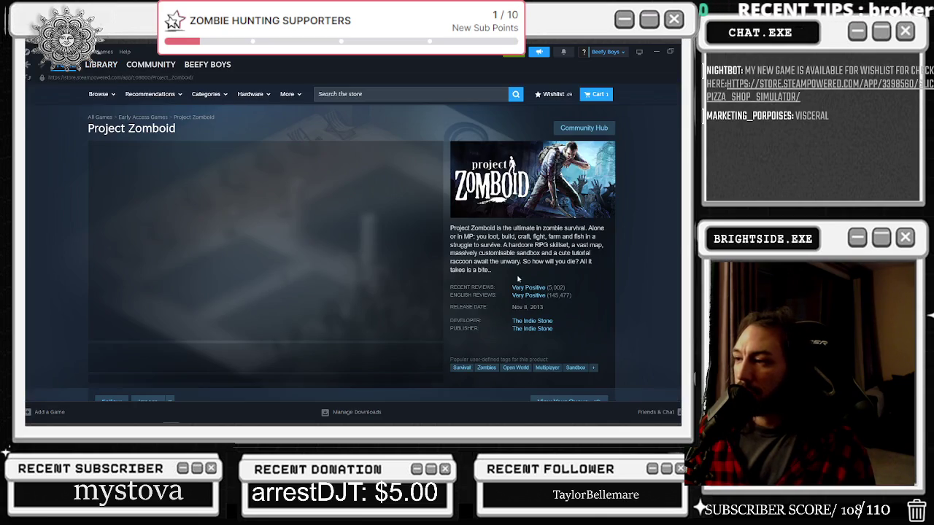
{"action": "scroll", "coordinate": [522, 265], "scroll_direction": "down", "scroll_amount": 1}
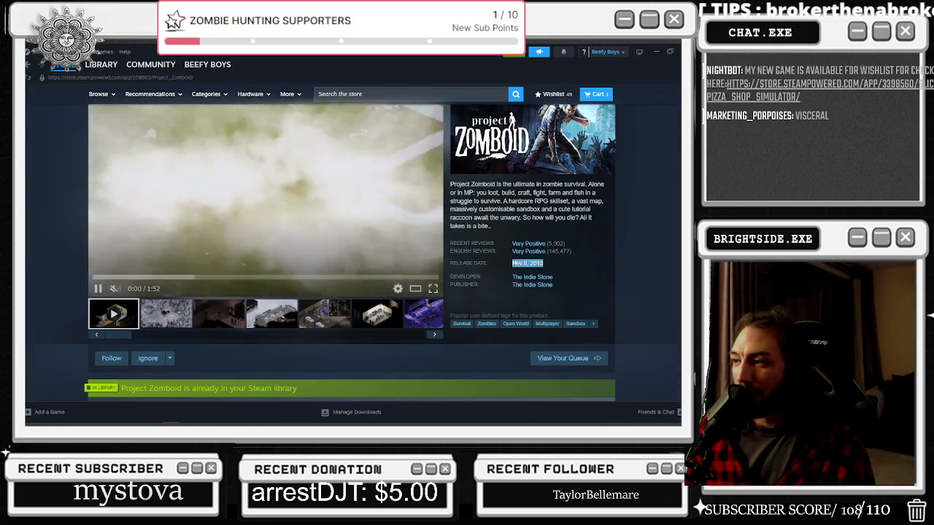
{"action": "left_click", "coordinate": [97, 289]}
{"action": "scroll", "coordinate": [92, 293], "scroll_direction": "up", "scroll_amount": 1}
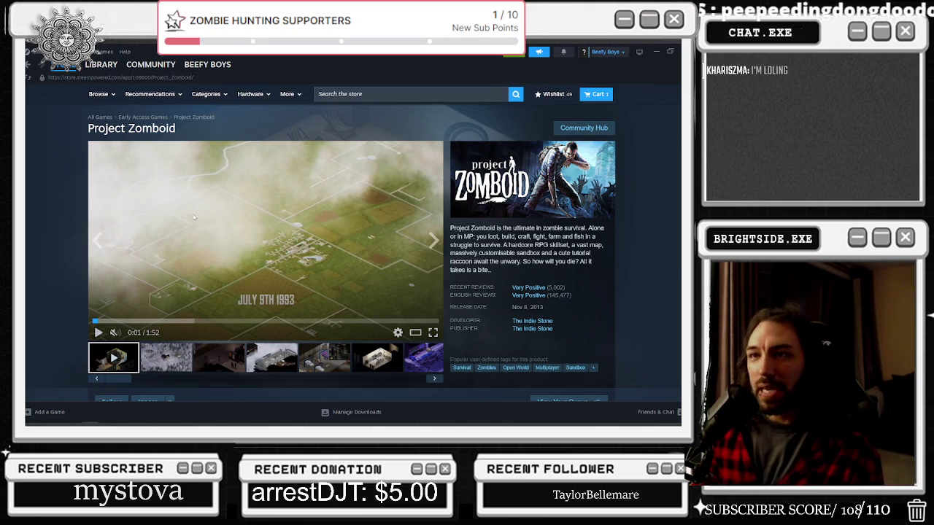
{"action": "scroll", "coordinate": [502, 197], "scroll_direction": "down", "scroll_amount": 3}
Scroll through the Project Zomboid store page, then minimize Steam to reveal the Unreal Editor
{"action": "scroll", "coordinate": [502, 197], "scroll_direction": "down", "scroll_amount": 12}
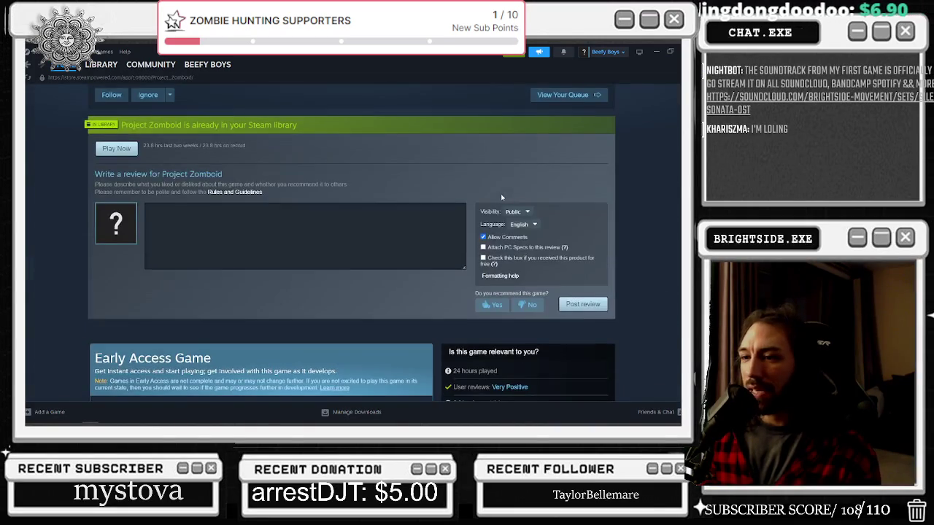
{"action": "scroll", "coordinate": [501, 200], "scroll_direction": "down", "scroll_amount": 6}
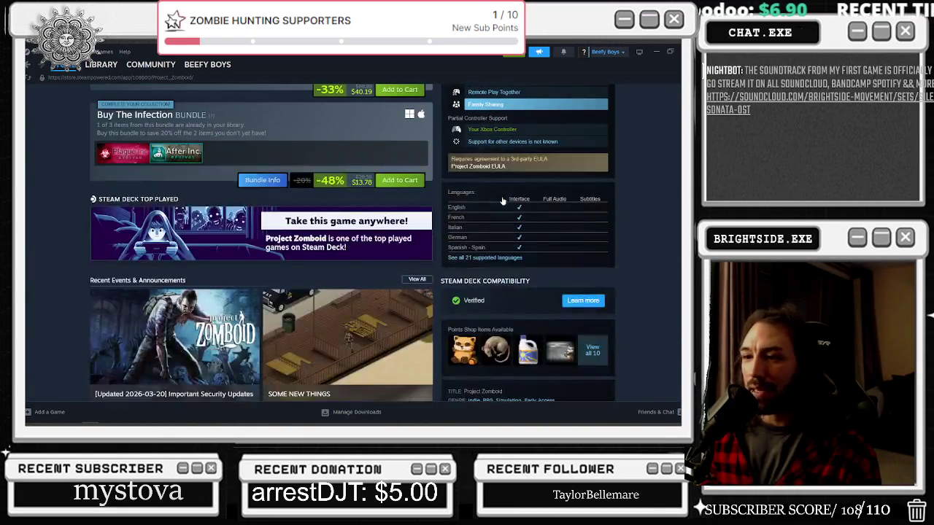
{"action": "scroll", "coordinate": [378, 294], "scroll_direction": "up", "scroll_amount": 20}
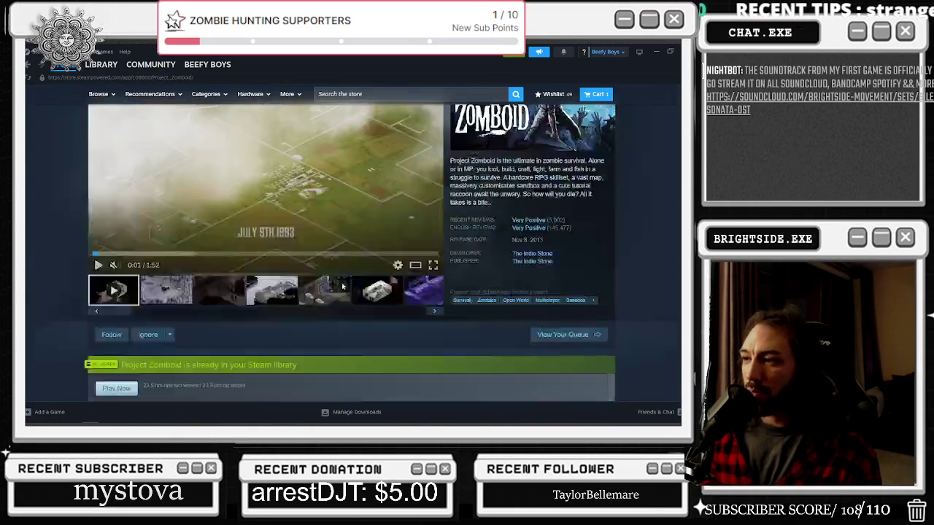
{"action": "mouse_move", "coordinate": [106, 67]}
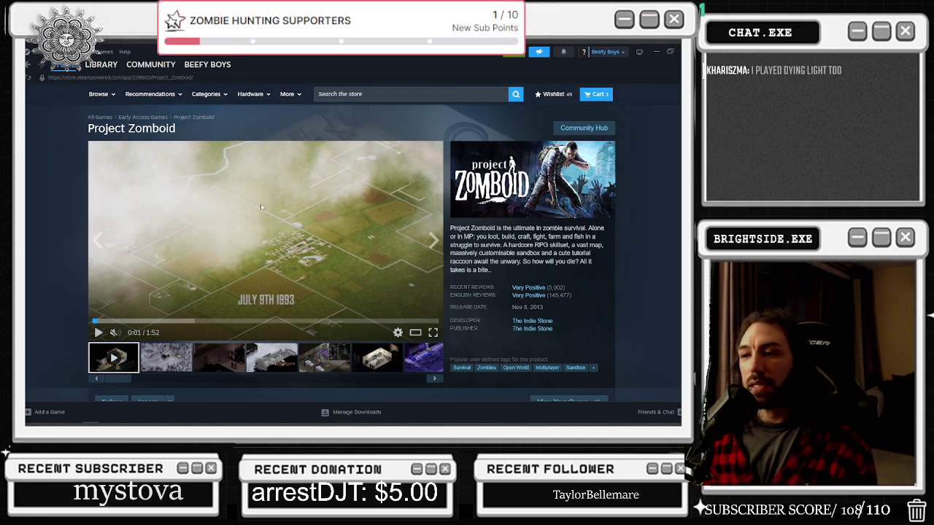
{"action": "scroll", "coordinate": [408, 206], "scroll_direction": "down", "scroll_amount": 4}
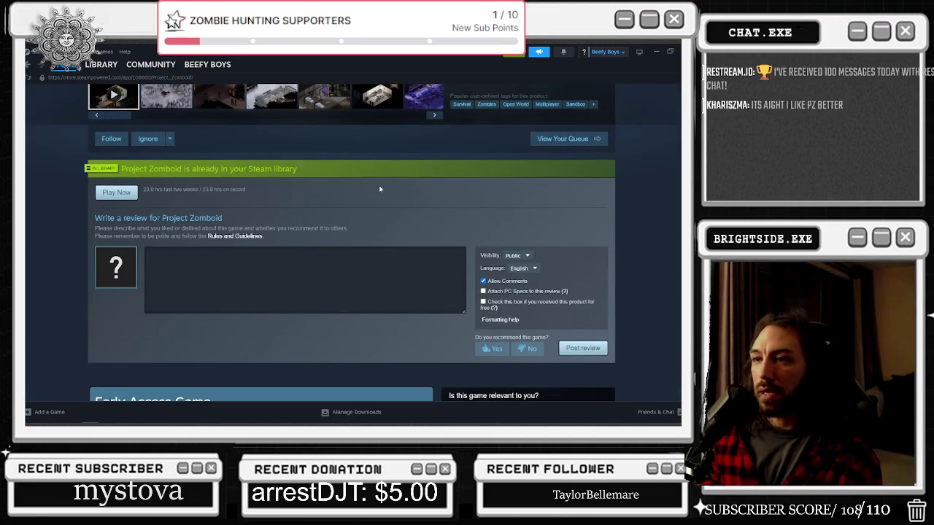
{"action": "left_click", "coordinate": [655, 51]}
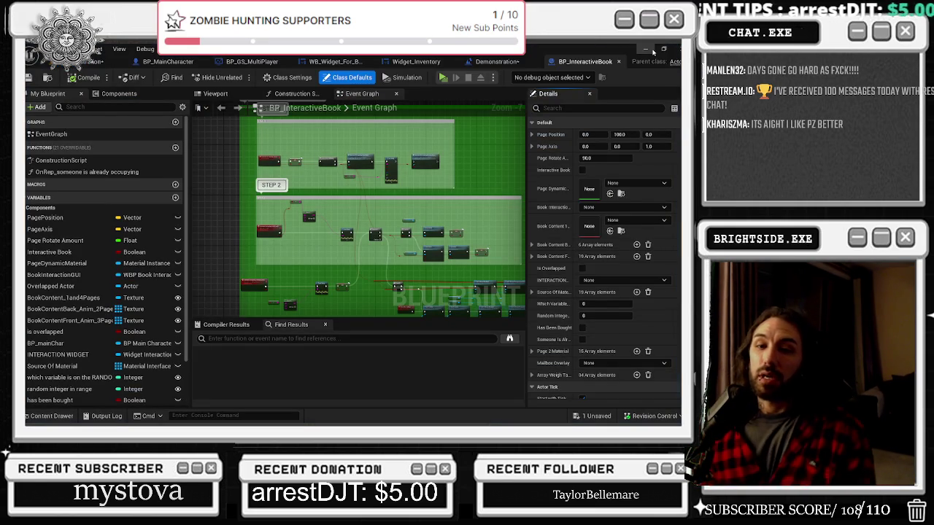
Bring Steam back to the front and show its game library
{"action": "key", "text": "alt+Tab"}
{"action": "left_click", "coordinate": [237, 204]}
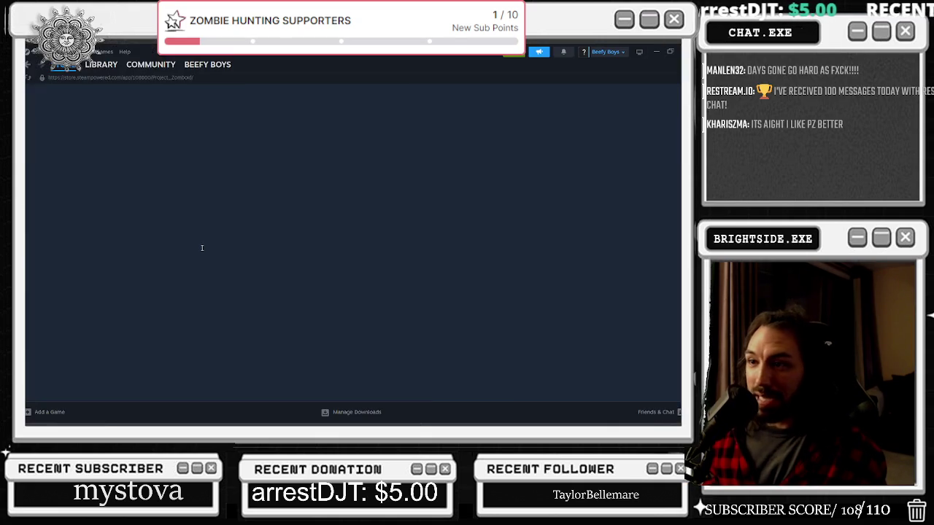
{"action": "left_click", "coordinate": [100, 65]}
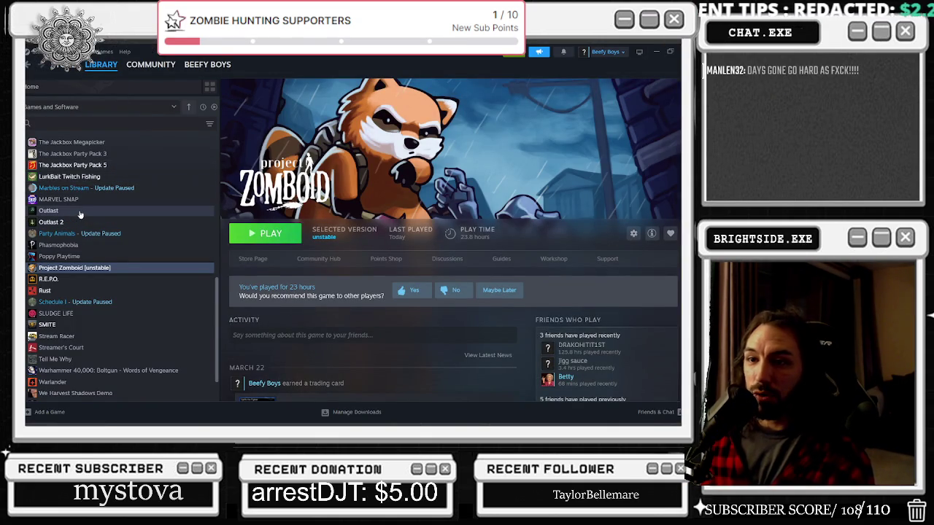
Scroll the game list back to the top and open Days Gone's library page
{"action": "scroll", "coordinate": [178, 291], "scroll_direction": "down", "scroll_amount": 1}
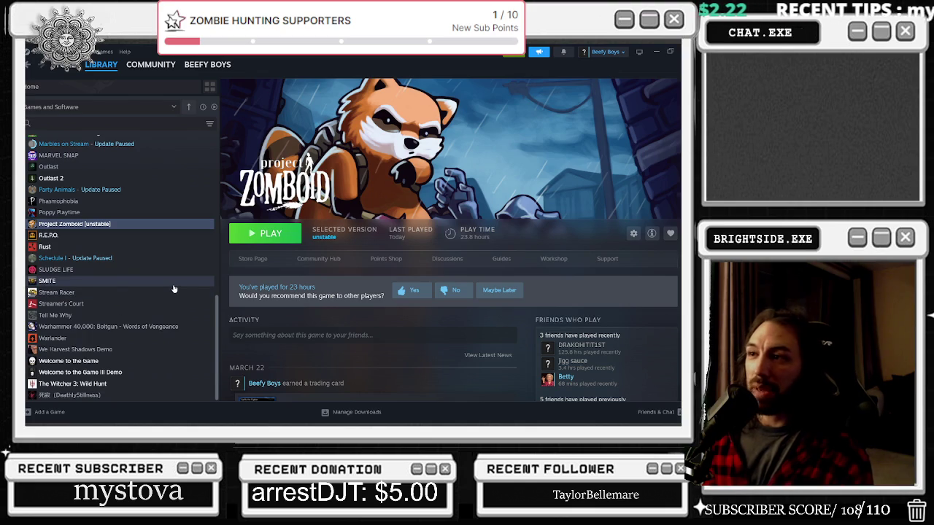
{"action": "left_click", "coordinate": [133, 223]}
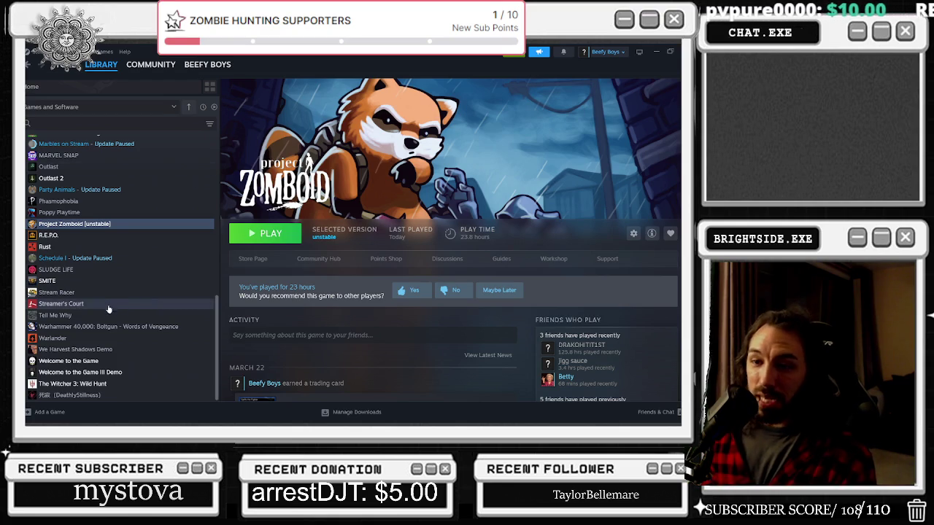
{"action": "scroll", "coordinate": [105, 235], "scroll_direction": "up", "scroll_amount": 5}
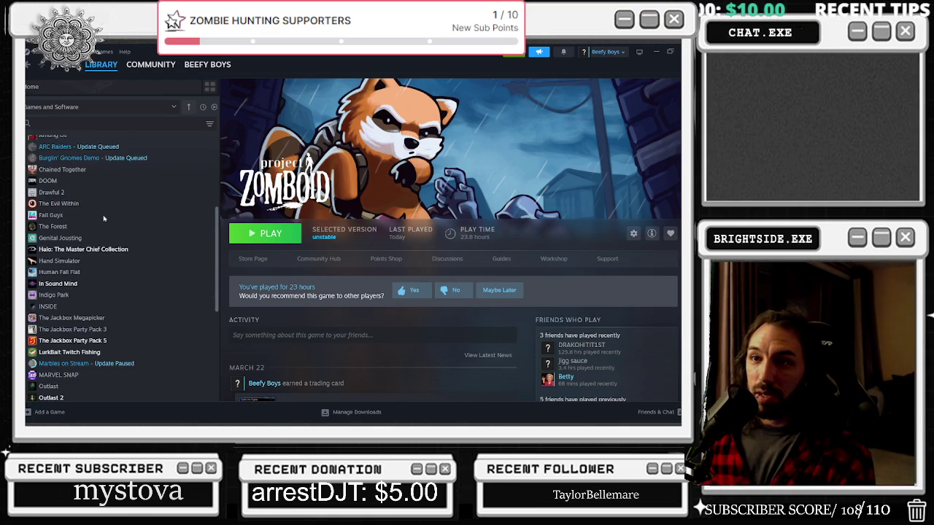
{"action": "scroll", "coordinate": [80, 201], "scroll_direction": "up", "scroll_amount": 4}
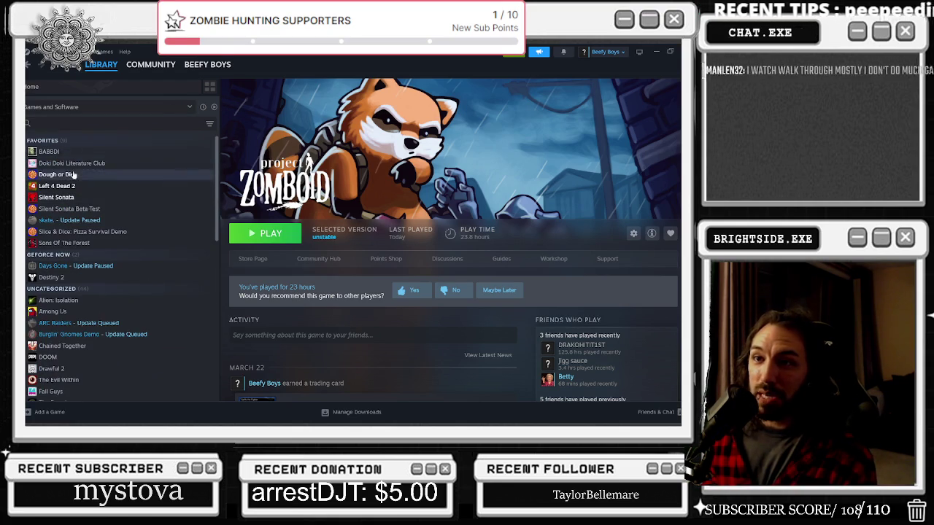
{"action": "left_click", "coordinate": [76, 266]}
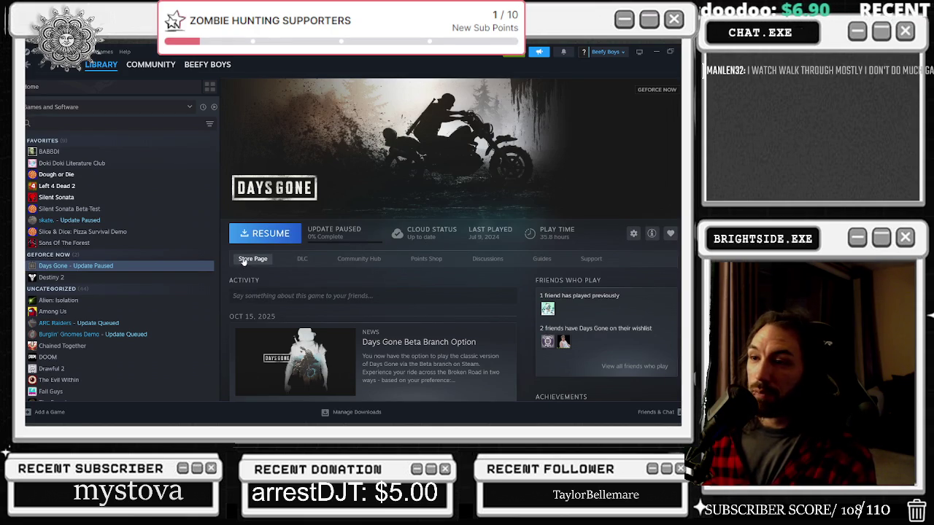
Open the Days Gone store page and go to your published review of it
{"action": "left_click", "coordinate": [244, 261]}
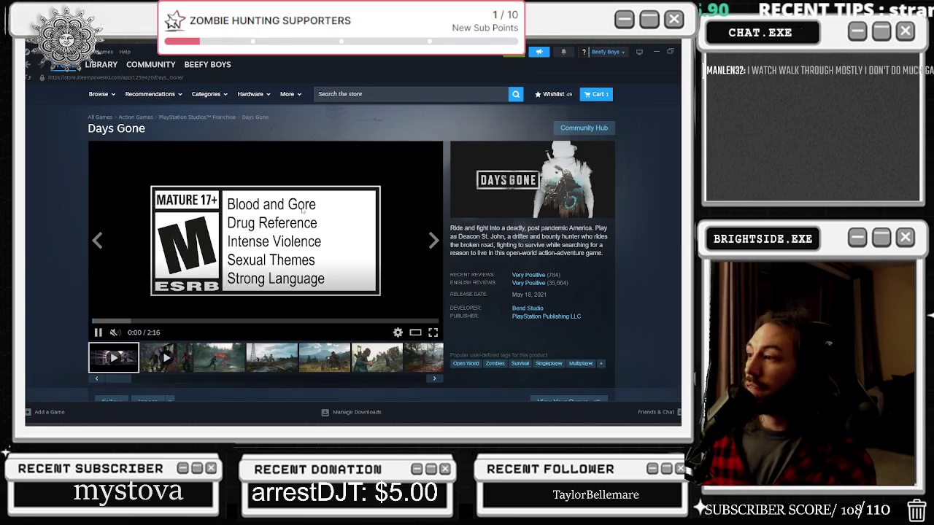
{"action": "scroll", "coordinate": [138, 209], "scroll_direction": "down", "scroll_amount": 2}
{"action": "scroll", "coordinate": [139, 209], "scroll_direction": "down", "scroll_amount": 3}
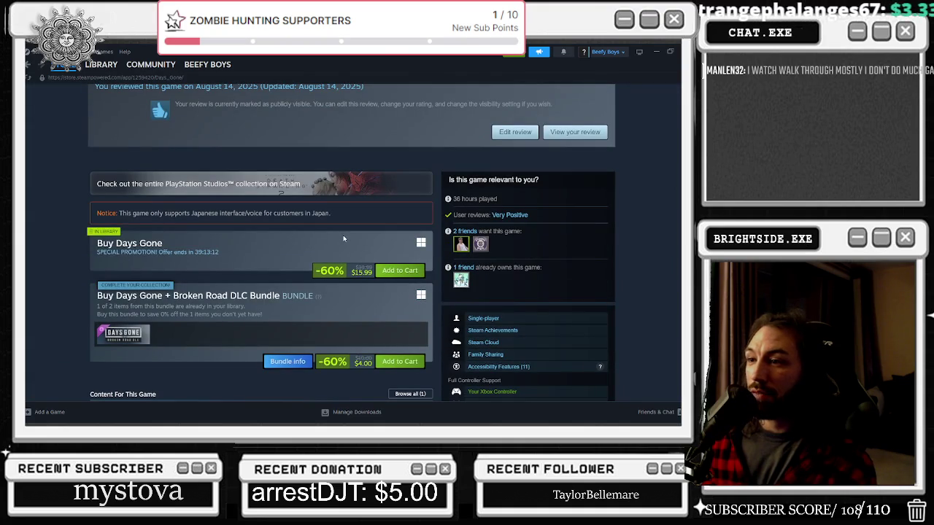
{"action": "scroll", "coordinate": [292, 233], "scroll_direction": "up", "scroll_amount": 1}
{"action": "scroll", "coordinate": [315, 236], "scroll_direction": "down", "scroll_amount": 2}
{"action": "scroll", "coordinate": [315, 232], "scroll_direction": "down", "scroll_amount": 4}
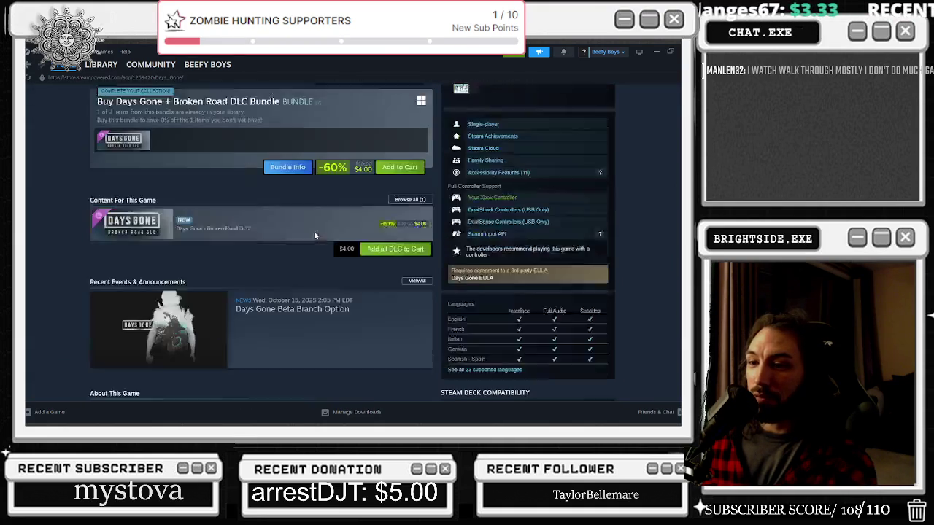
{"action": "scroll", "coordinate": [315, 232], "scroll_direction": "up", "scroll_amount": 6}
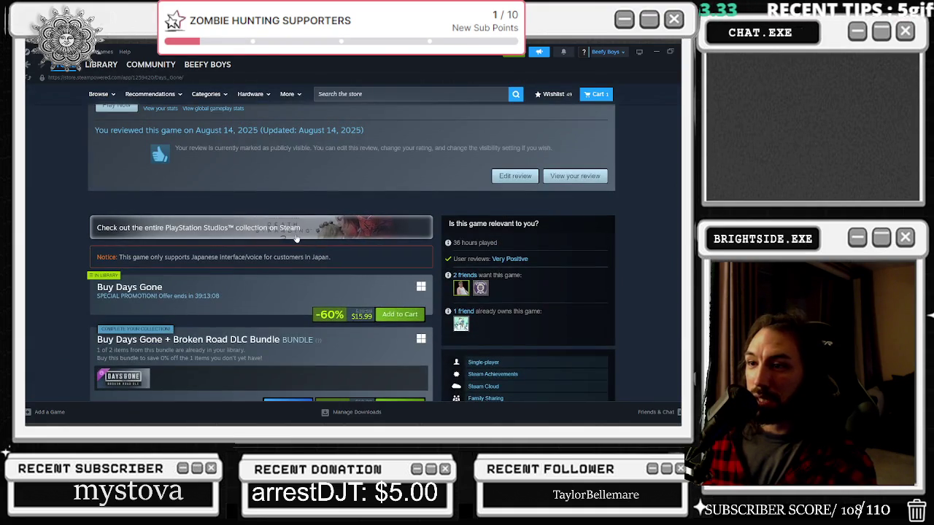
{"action": "scroll", "coordinate": [306, 233], "scroll_direction": "up", "scroll_amount": 1}
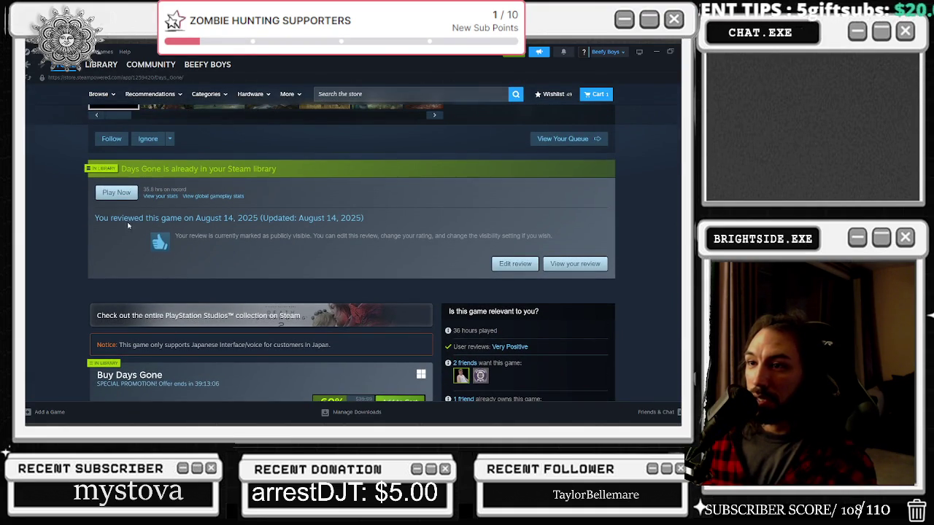
{"action": "left_click_drag", "start_coordinate": [181, 235], "coordinate": [343, 242]}
{"action": "left_click", "coordinate": [575, 264]}
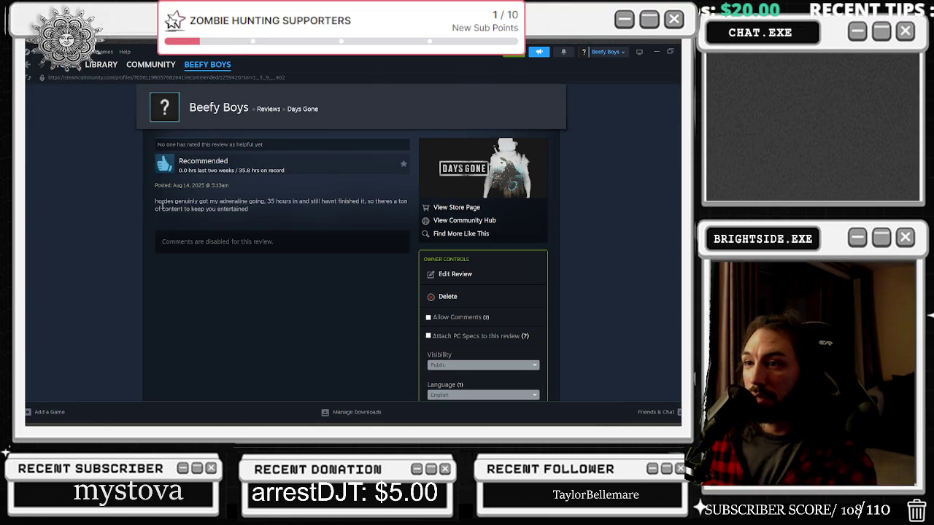
Leave the Days Gone review and return to the store page's purchase options, 60% off at $15.99
{"action": "left_click_drag", "start_coordinate": [156, 201], "coordinate": [346, 205]}
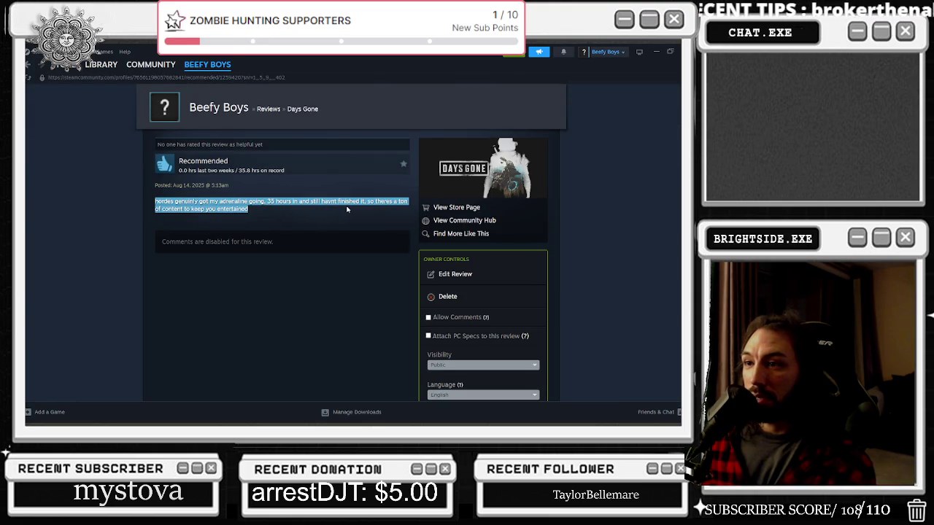
{"action": "left_click", "coordinate": [347, 209]}
{"action": "left_click", "coordinate": [32, 67]}
{"action": "scroll", "coordinate": [273, 217], "scroll_direction": "down", "scroll_amount": 1}
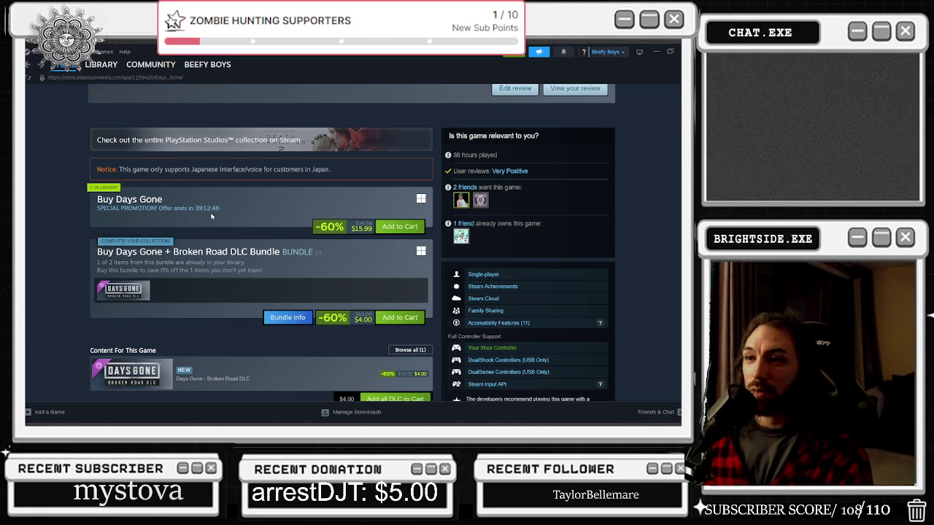
Scroll to the top of the Days Gone store page to watch its trailer, then return to Unreal Engine
{"action": "scroll", "coordinate": [212, 210], "scroll_direction": "up", "scroll_amount": 5}
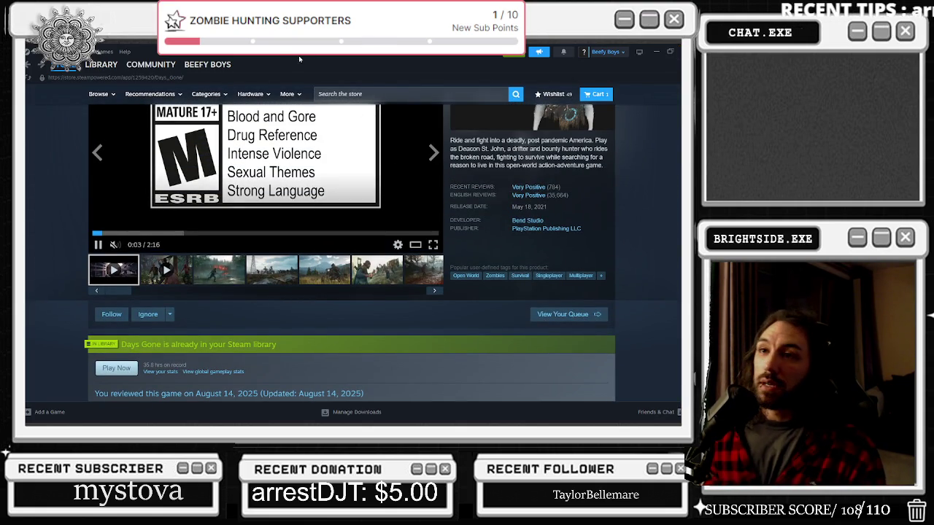
{"action": "mouse_move", "coordinate": [66, 65]}
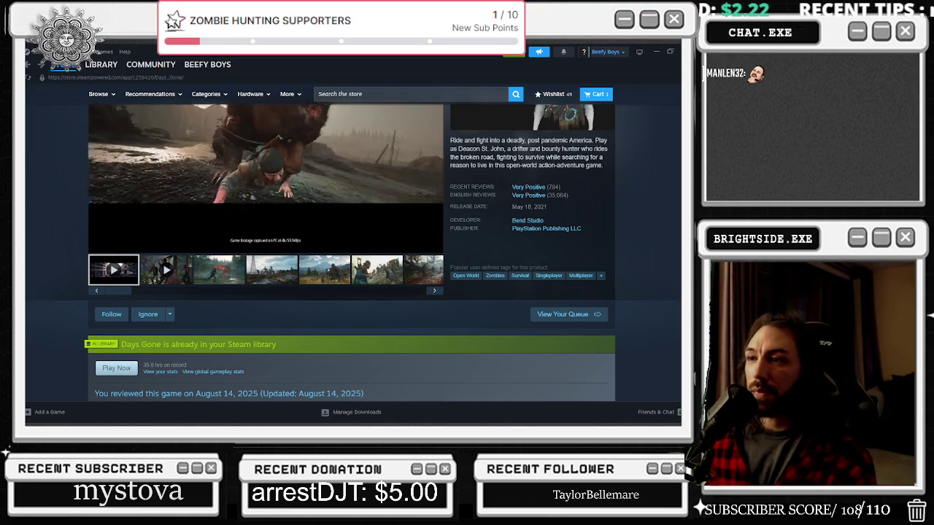
{"action": "scroll", "coordinate": [267, 274], "scroll_direction": "up", "scroll_amount": 1}
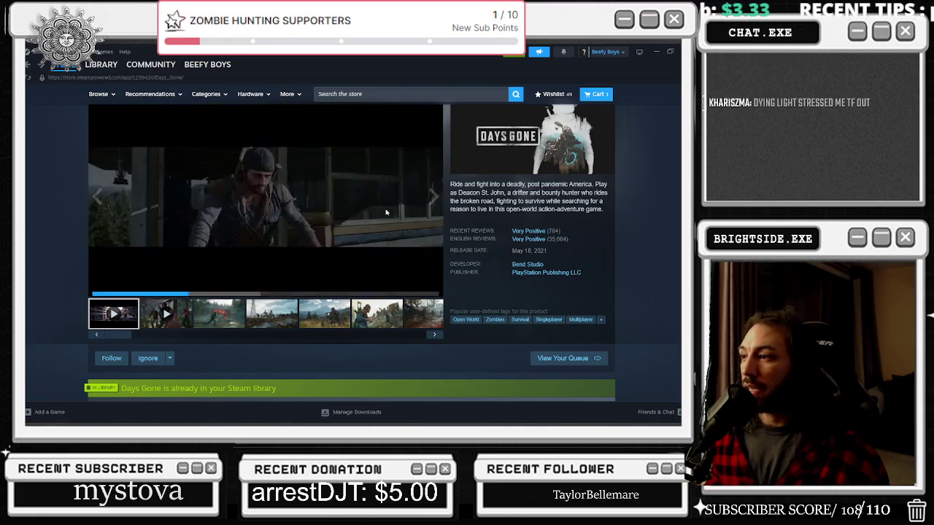
{"action": "key", "text": "alt+Tab"}
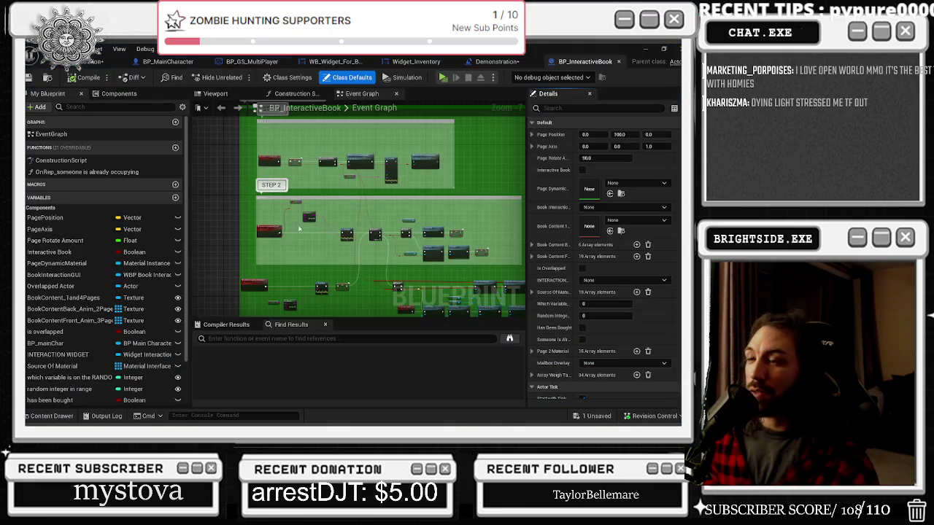
Back in Unreal Engine, inspect the INTERACTION WIDGET variable's settings in BP_InteractiveBook
{"action": "scroll", "coordinate": [288, 185], "scroll_direction": "up", "scroll_amount": 2}
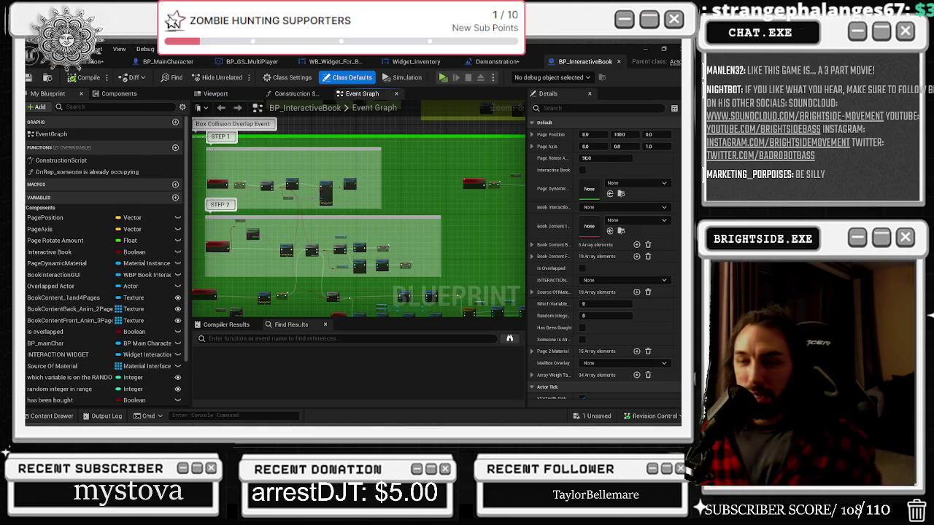
{"action": "key", "text": "alt+Tab"}
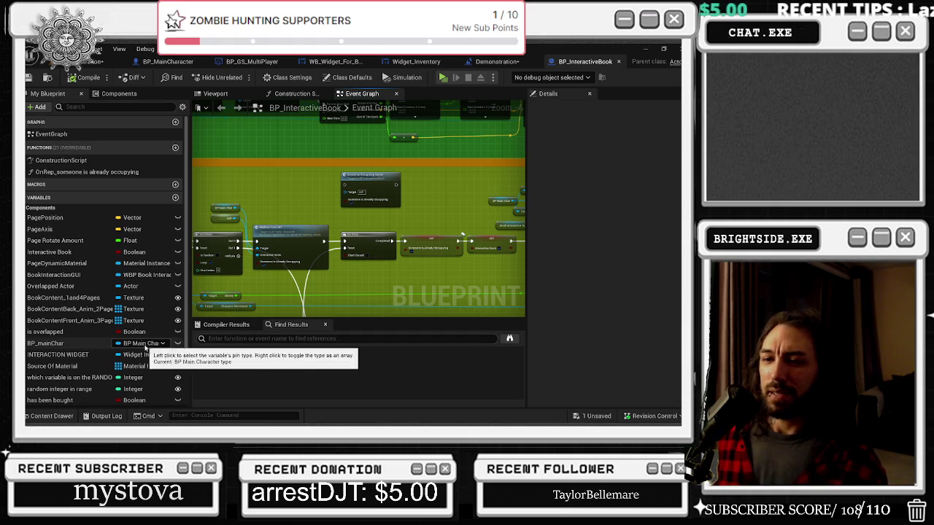
{"action": "left_click", "coordinate": [100, 356]}
Search the blueprint for 'widget', jump to interact widget_2, and bring up saving the Demonstration level
{"action": "left_click", "coordinate": [232, 338]}
{"action": "type", "text": "widget"}
{"action": "key", "text": "Return"}
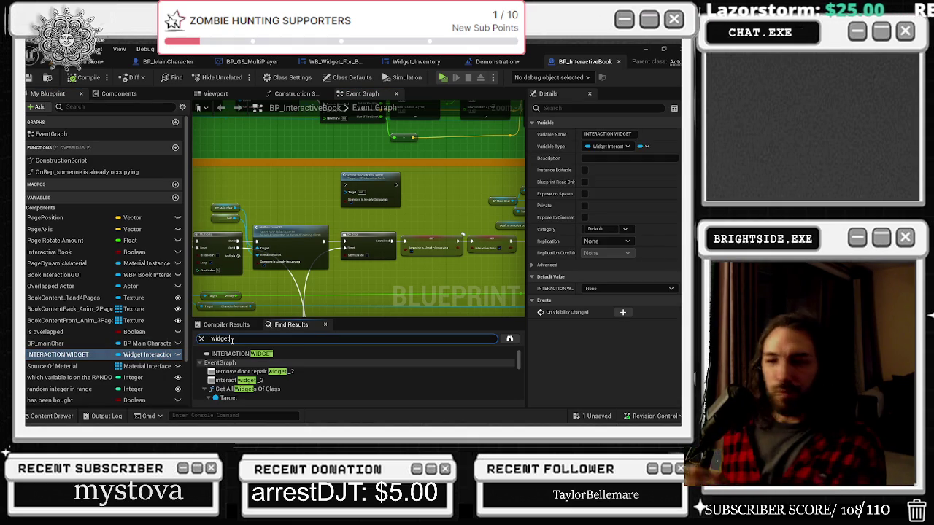
{"action": "left_click", "coordinate": [254, 381]}
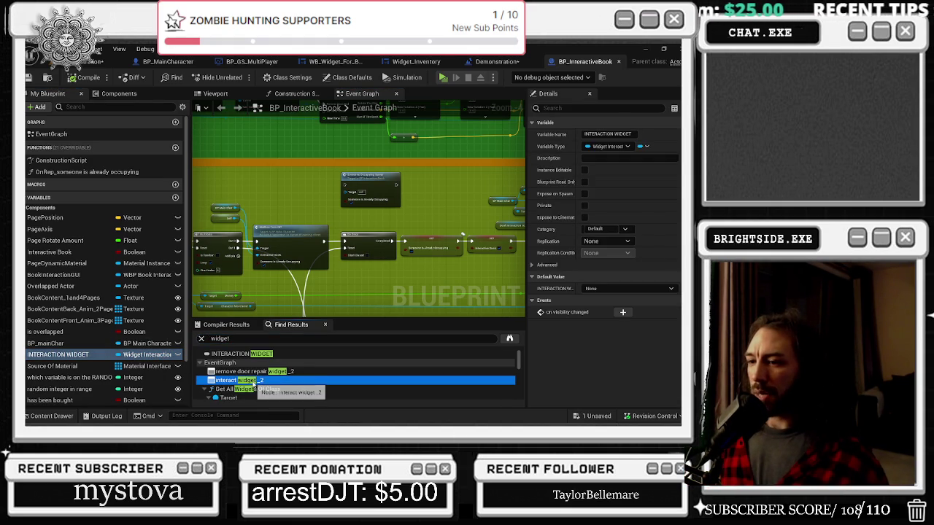
{"action": "scroll", "coordinate": [348, 252], "scroll_direction": "down", "scroll_amount": 2}
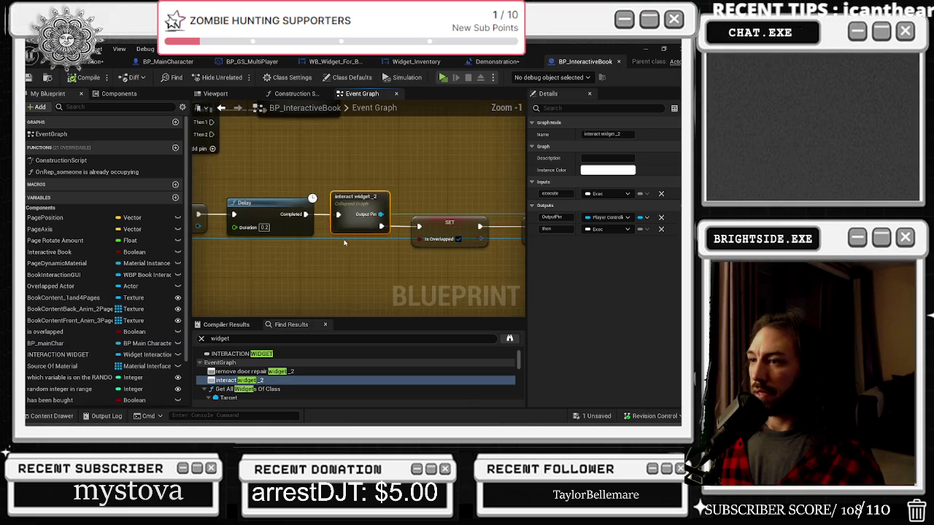
{"action": "key", "text": "ctrl+shift+s"}
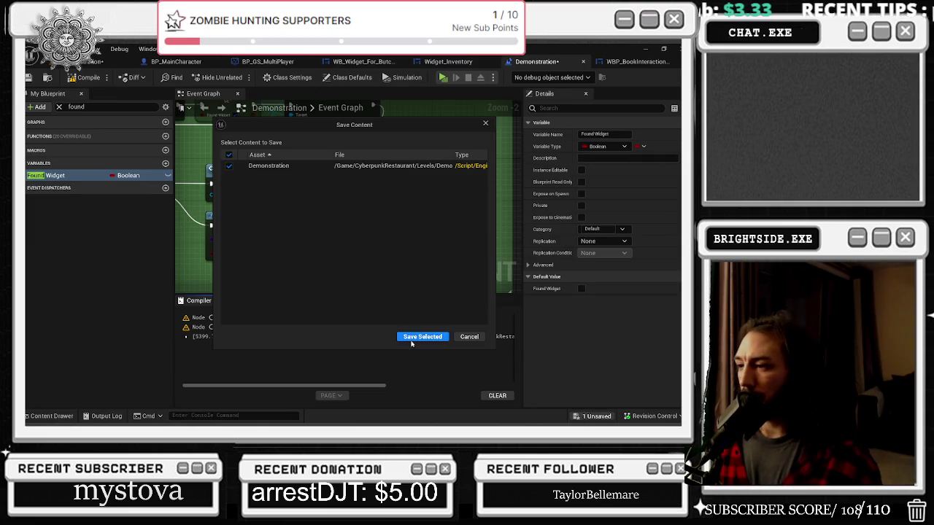
Save the Demonstration level, jump to the warned Unknown node, and move it to the graph's top-left
{"action": "left_click", "coordinate": [423, 340]}
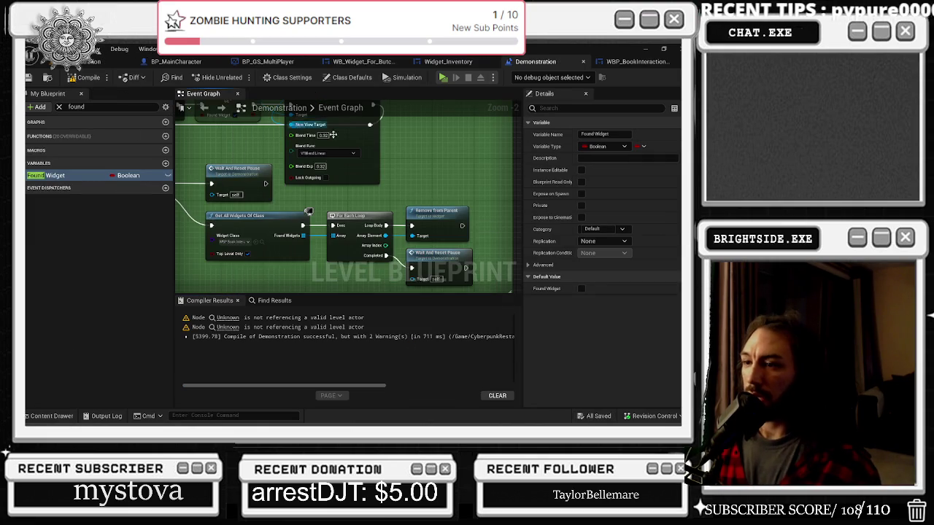
{"action": "left_click", "coordinate": [226, 318]}
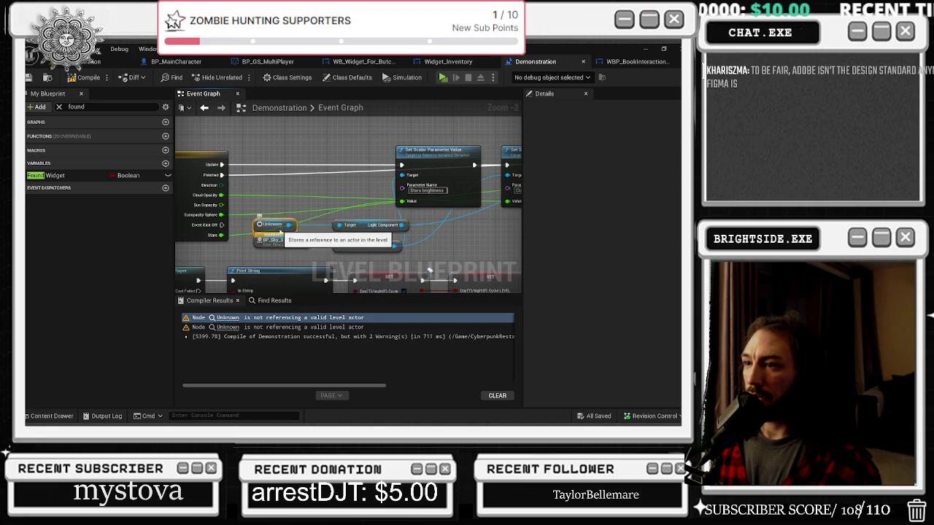
{"action": "left_click_drag", "start_coordinate": [275, 225], "coordinate": [256, 136]}
Move the Light Component and Unknown nodes together up beside the Set Intensity node
{"action": "left_click", "coordinate": [357, 222]}
{"action": "left_click_drag", "start_coordinate": [357, 222], "coordinate": [319, 132]}
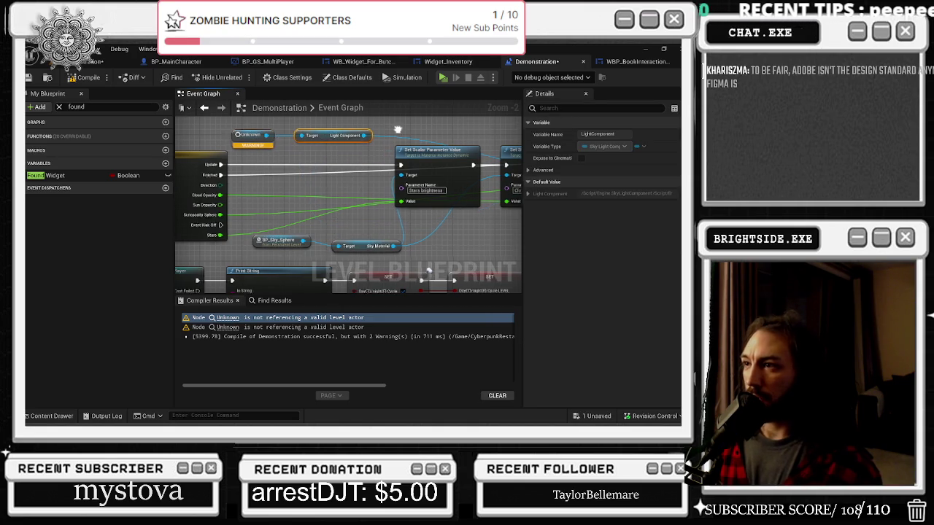
{"action": "left_click", "coordinate": [191, 173], "text": "ctrl"}
{"action": "mouse_move", "coordinate": [266, 174]}
{"action": "left_mouse_down"}
{"action": "mouse_move", "coordinate": [407, 142]}
{"action": "mouse_move", "coordinate": [394, 175]}
{"action": "mouse_move", "coordinate": [479, 287]}
{"action": "mouse_move", "coordinate": [364, 292]}
{"action": "mouse_move", "coordinate": [420, 231]}
{"action": "mouse_move", "coordinate": [380, 168]}
{"action": "left_mouse_up"}
{"action": "left_click", "coordinate": [321, 143]}
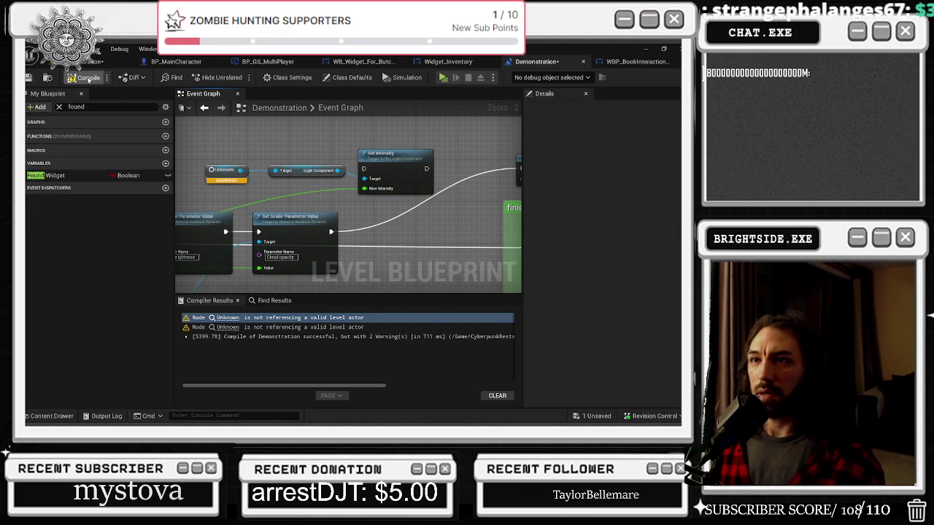
Recompile the level blueprint, pan around the Event Graph, and jump to the Unknown node from the warning
{"action": "left_click", "coordinate": [49, 175]}
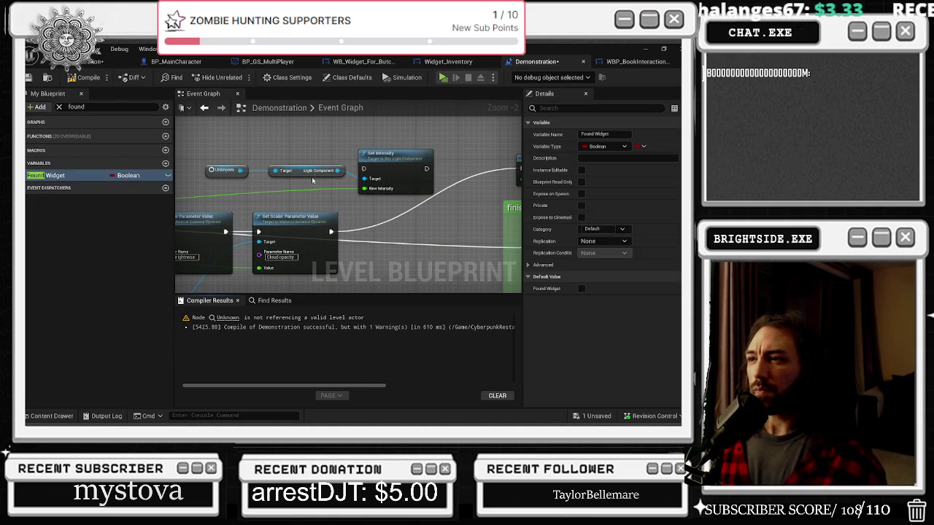
{"action": "scroll", "coordinate": [320, 183], "scroll_direction": "down", "scroll_amount": 2}
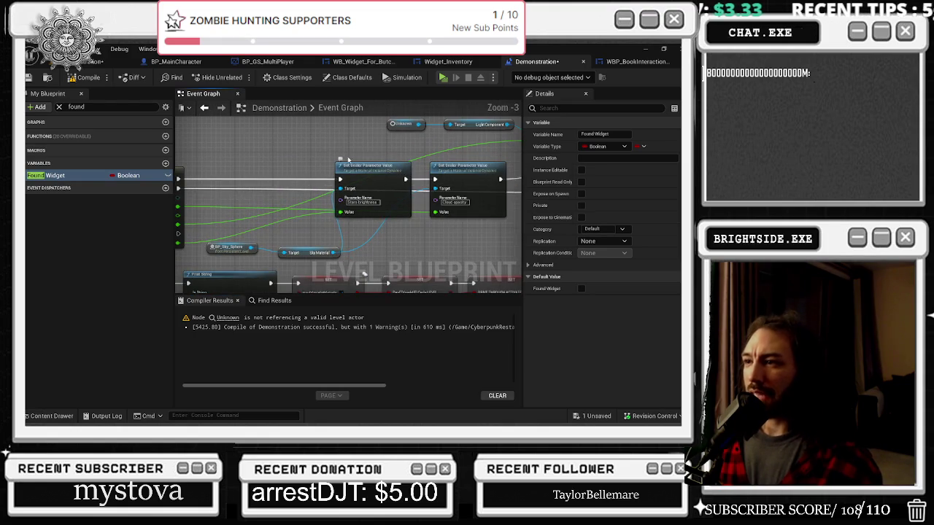
{"action": "left_click_drag", "start_coordinate": [399, 190], "coordinate": [216, 182]}
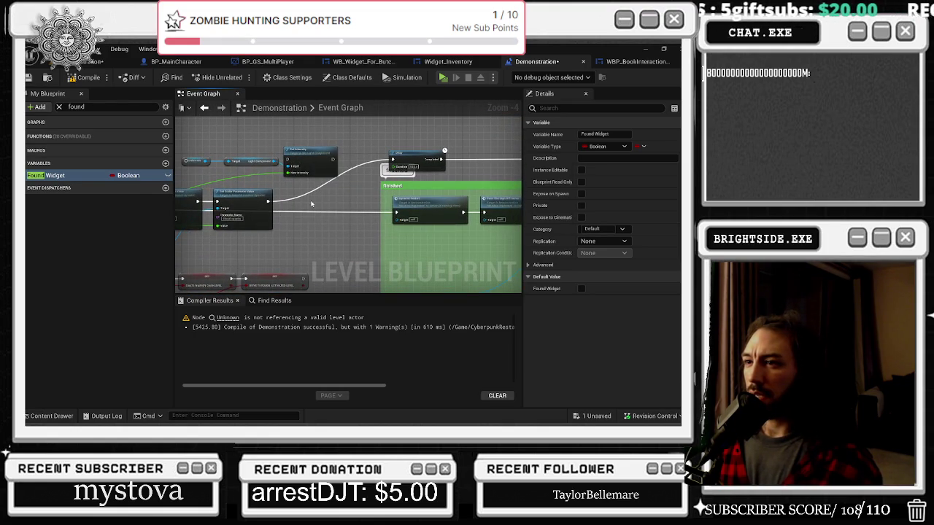
{"action": "left_click_drag", "start_coordinate": [312, 204], "coordinate": [423, 231]}
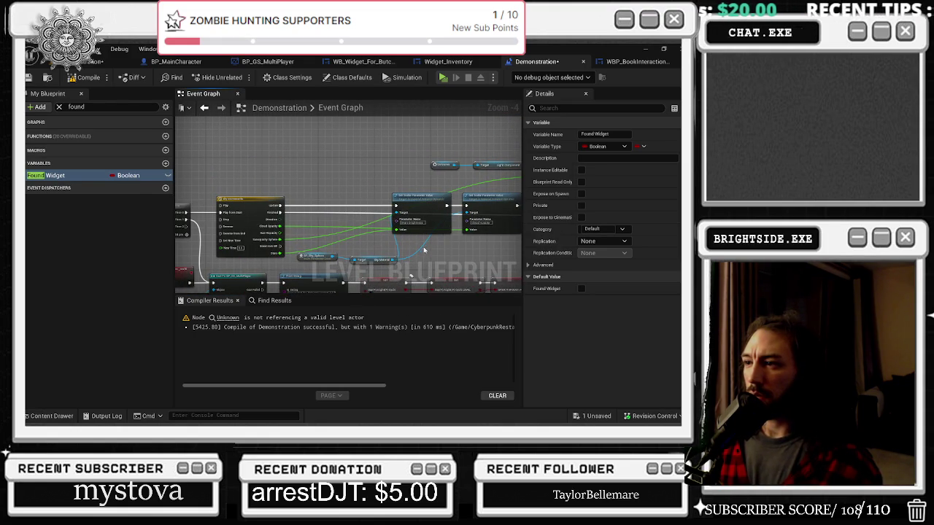
{"action": "left_click_drag", "start_coordinate": [156, 254], "coordinate": [278, 249]}
{"action": "mouse_move", "coordinate": [300, 216]}
{"action": "left_mouse_down"}
{"action": "mouse_move", "coordinate": [511, 217]}
{"action": "mouse_move", "coordinate": [350, 253]}
{"action": "left_mouse_up"}
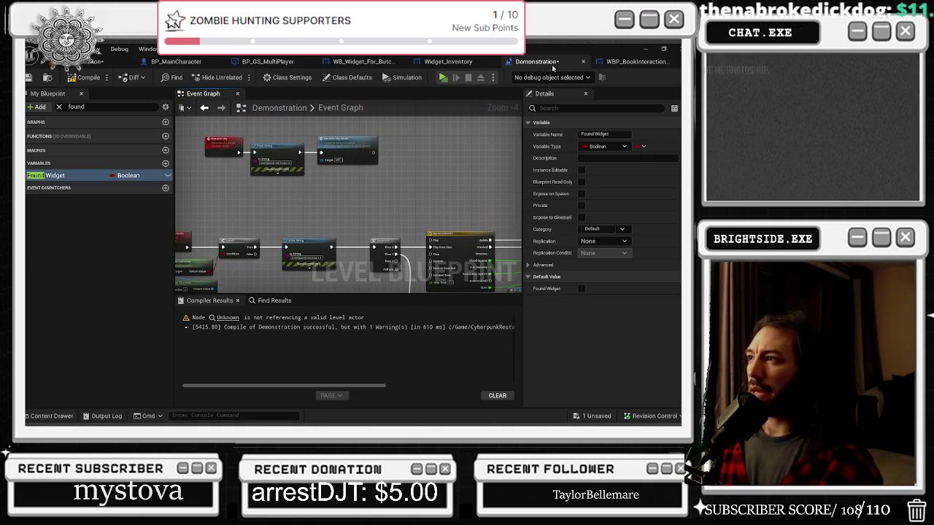
{"action": "left_click", "coordinate": [226, 318]}
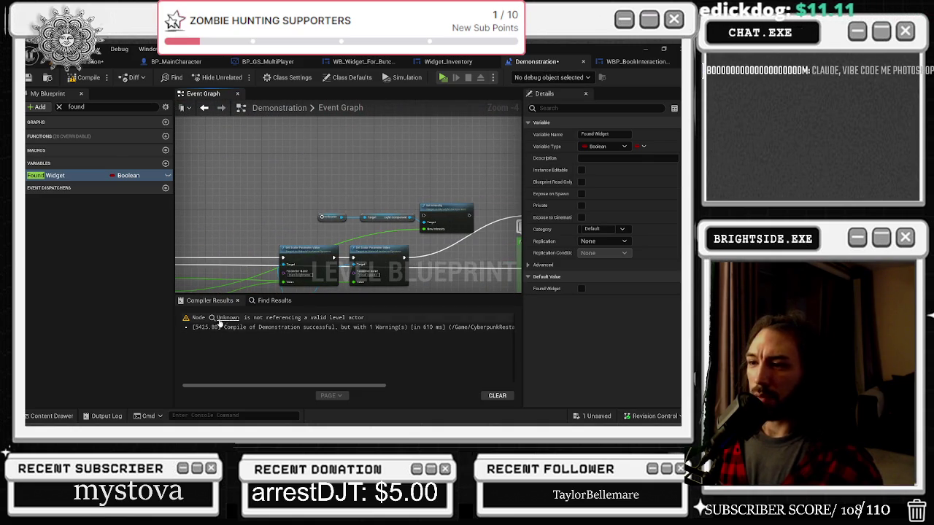
{"action": "left_click", "coordinate": [218, 322]}
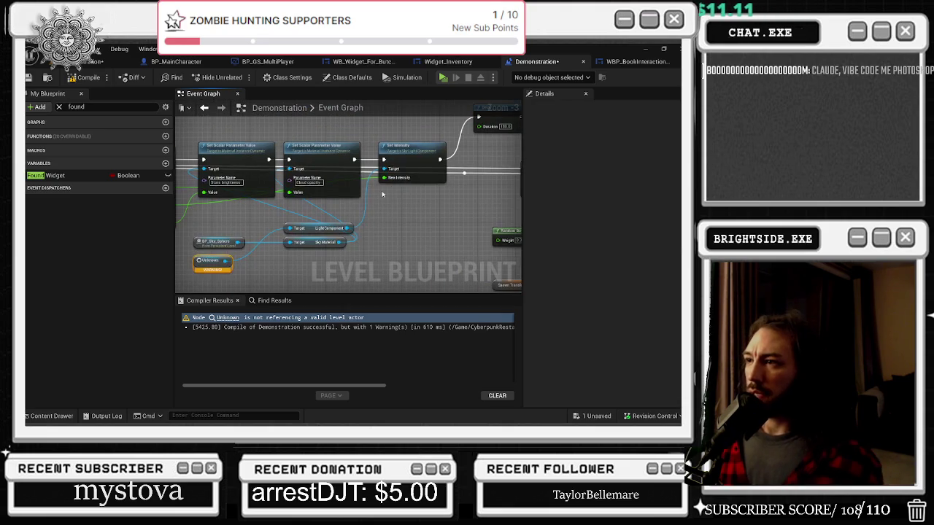
Delete the broken Unknown and Light Component nodes, recompile cleanly, and save the level blueprint
{"action": "mouse_move", "coordinate": [440, 158]}
{"action": "left_mouse_down"}
{"action": "mouse_move", "coordinate": [405, 164]}
{"action": "mouse_move", "coordinate": [429, 233]}
{"action": "mouse_move", "coordinate": [394, 205]}
{"action": "left_mouse_up"}
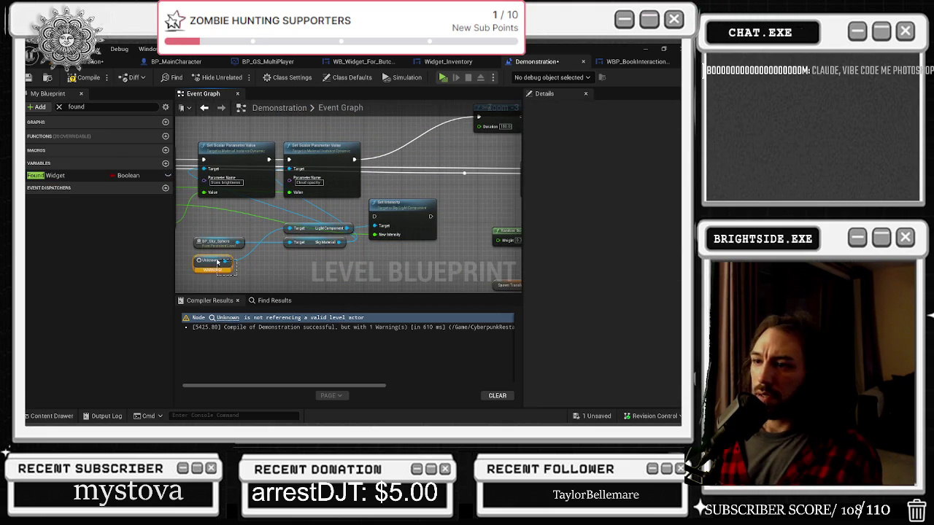
{"action": "key", "text": "Delete"}
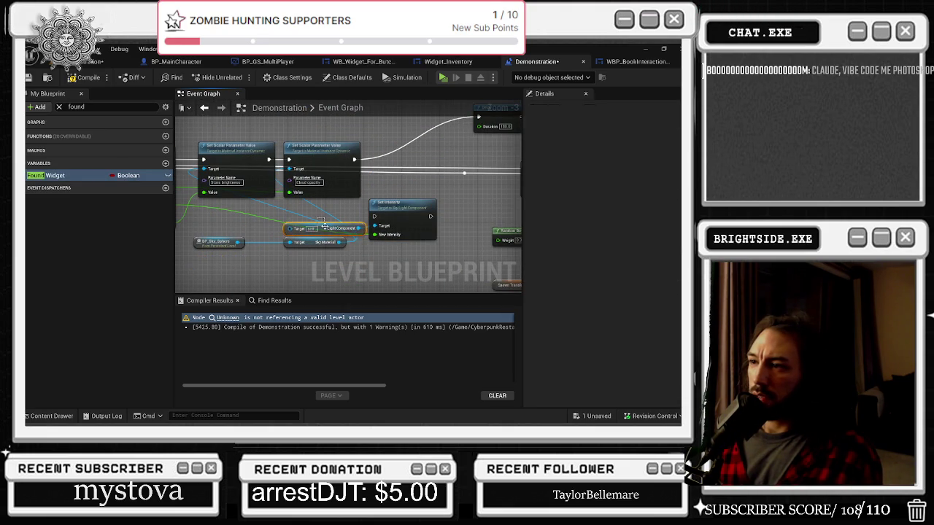
{"action": "key", "text": "Delete"}
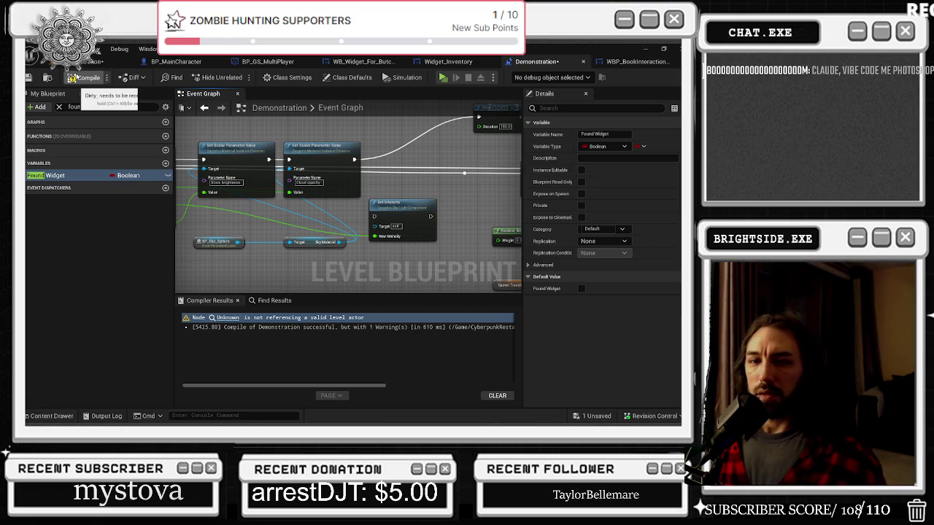
{"action": "left_click", "coordinate": [73, 78]}
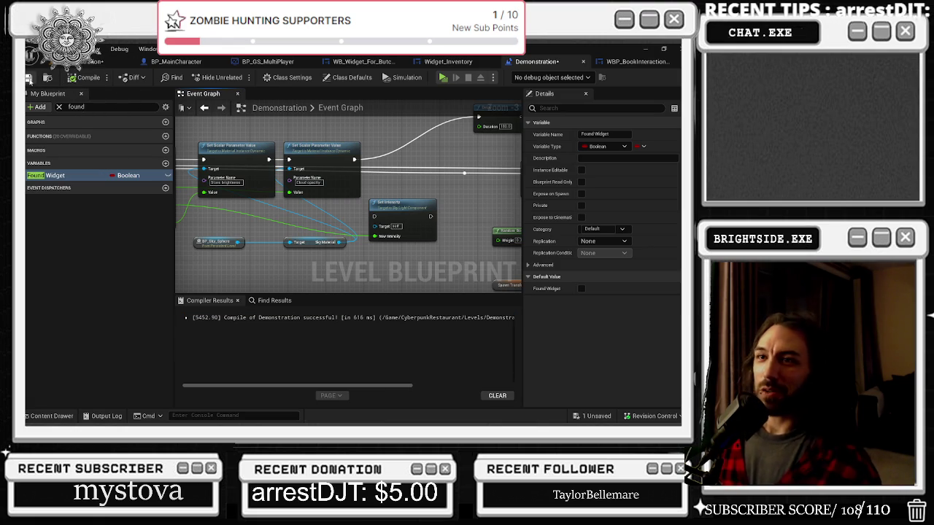
{"action": "left_click", "coordinate": [29, 78]}
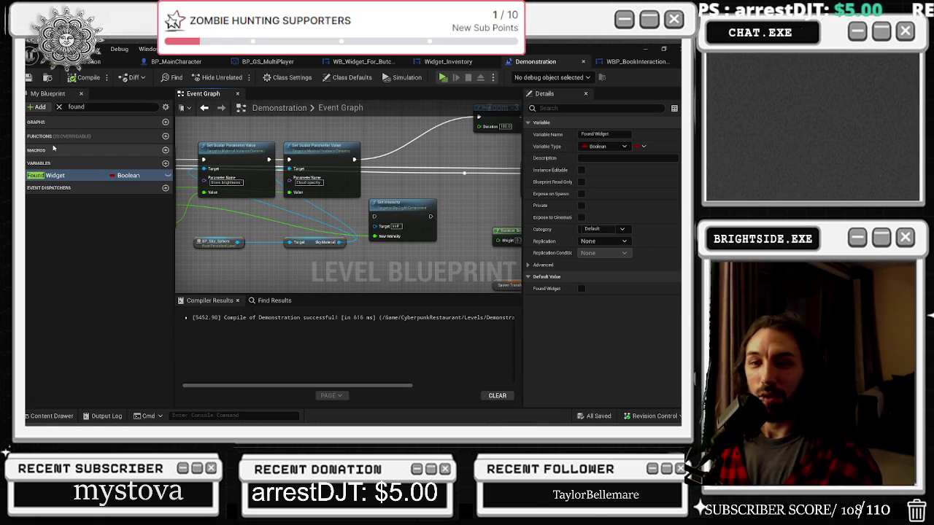
{"action": "mouse_move", "coordinate": [52, 147]}
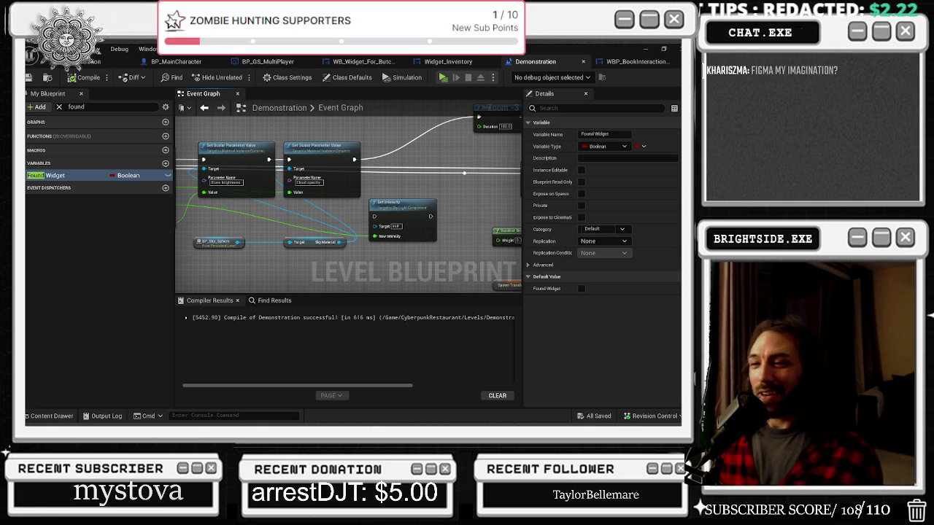
Bring the browser with the Figma homepage to the front and reposition its window over the editor
{"action": "key", "text": "alt+Tab"}
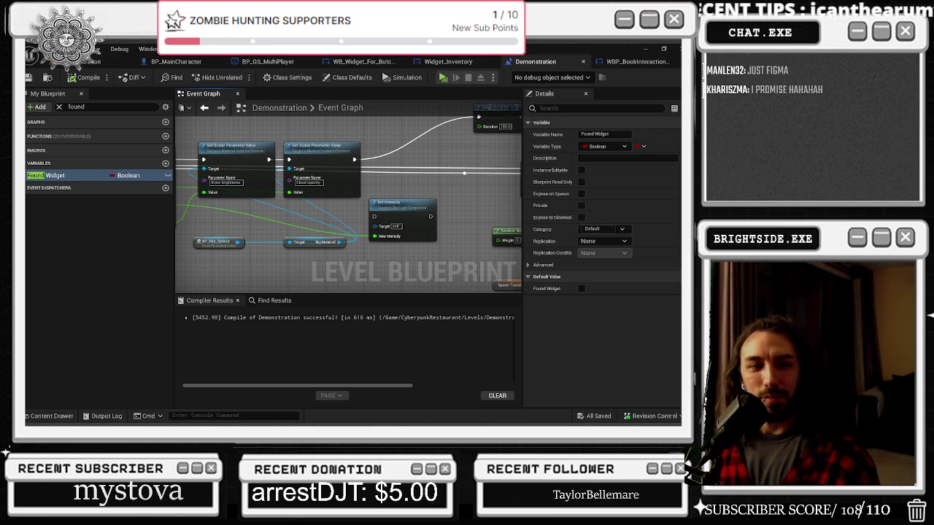
{"action": "key", "text": "alt+Tab"}
{"action": "left_click_drag", "start_coordinate": [403, 88], "coordinate": [363, 83]}
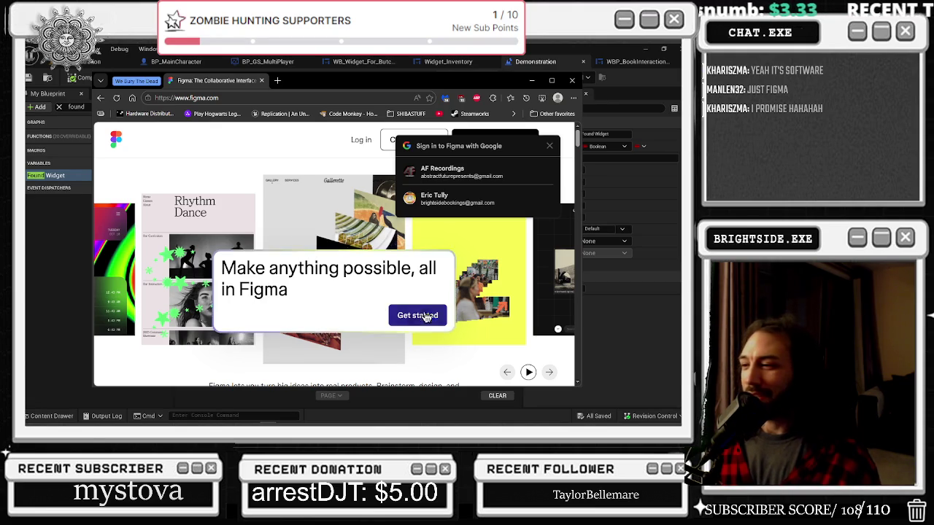
{"action": "left_click", "coordinate": [549, 145]}
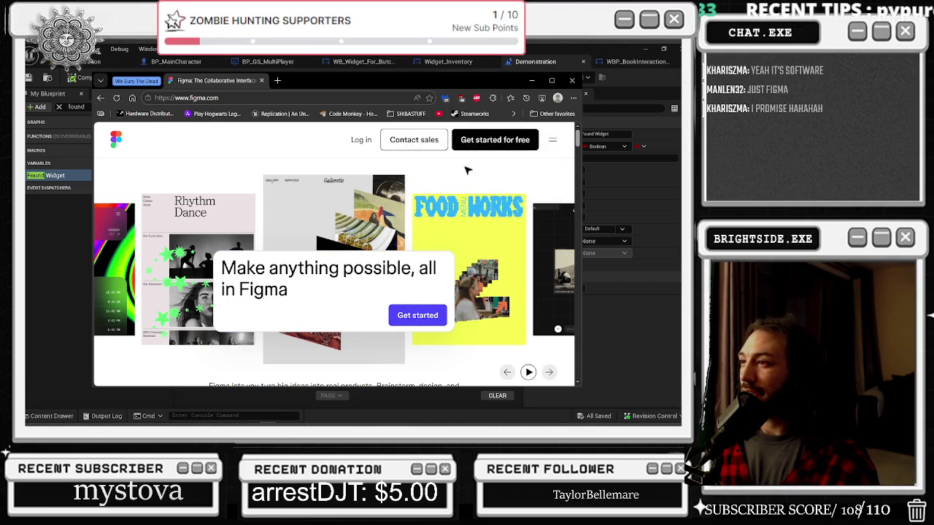
{"action": "scroll", "coordinate": [413, 229], "scroll_direction": "down", "scroll_amount": 3}
{"action": "scroll", "coordinate": [413, 229], "scroll_direction": "down", "scroll_amount": 2}
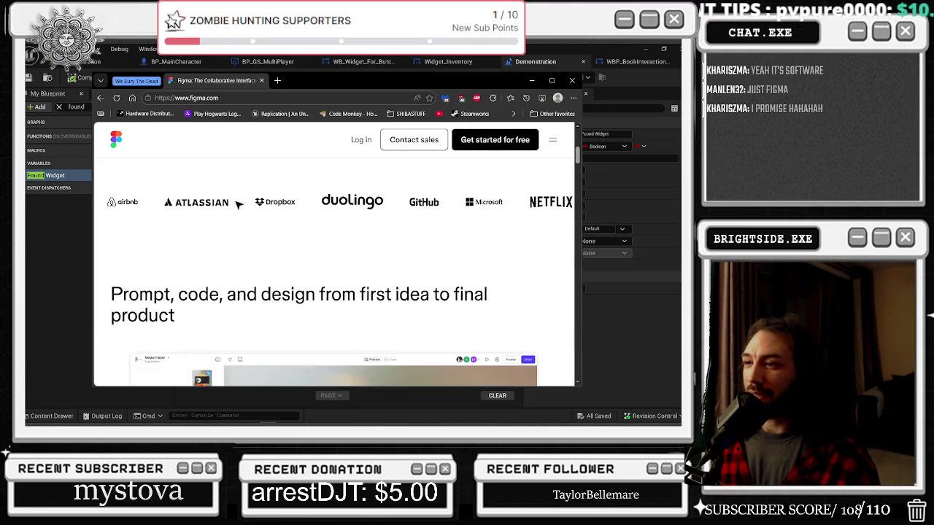
{"action": "scroll", "coordinate": [326, 224], "scroll_direction": "down", "scroll_amount": 1}
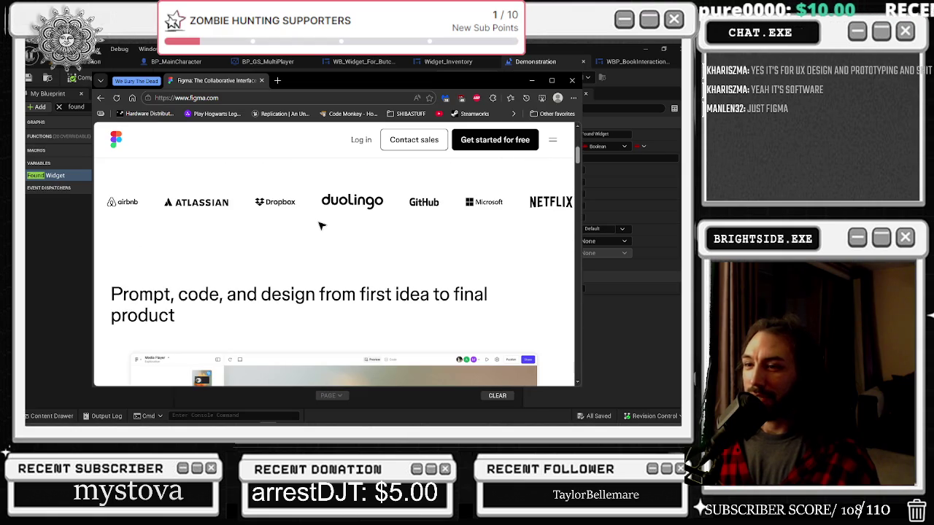
{"action": "scroll", "coordinate": [316, 223], "scroll_direction": "down", "scroll_amount": 7}
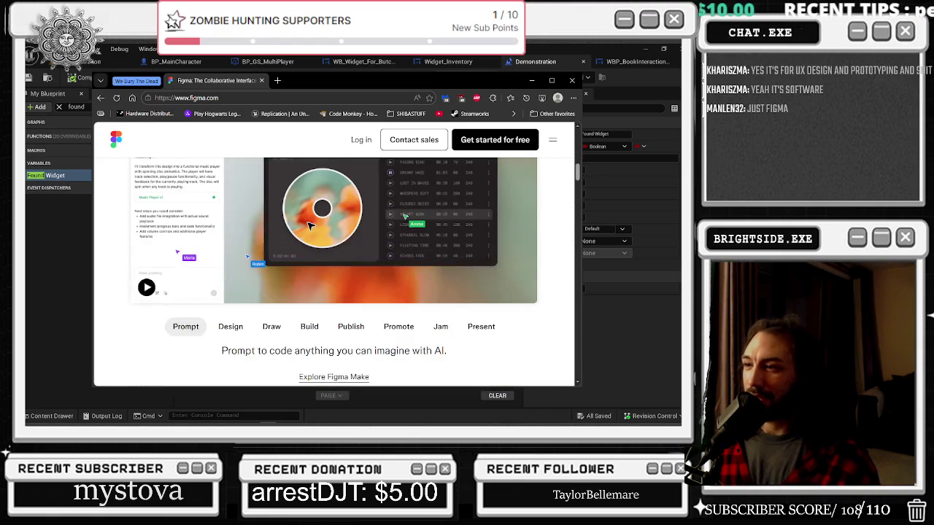
{"action": "scroll", "coordinate": [310, 227], "scroll_direction": "up", "scroll_amount": 2}
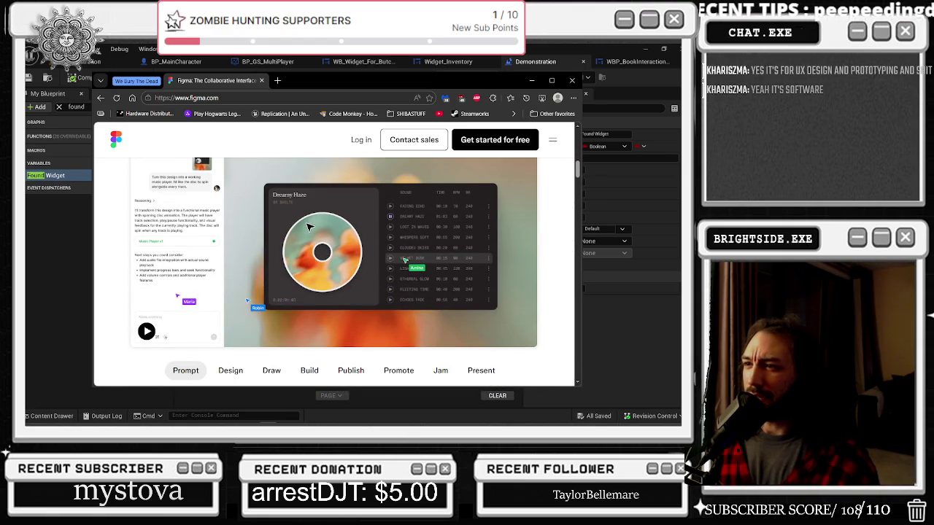
{"action": "scroll", "coordinate": [304, 232], "scroll_direction": "down", "scroll_amount": 4}
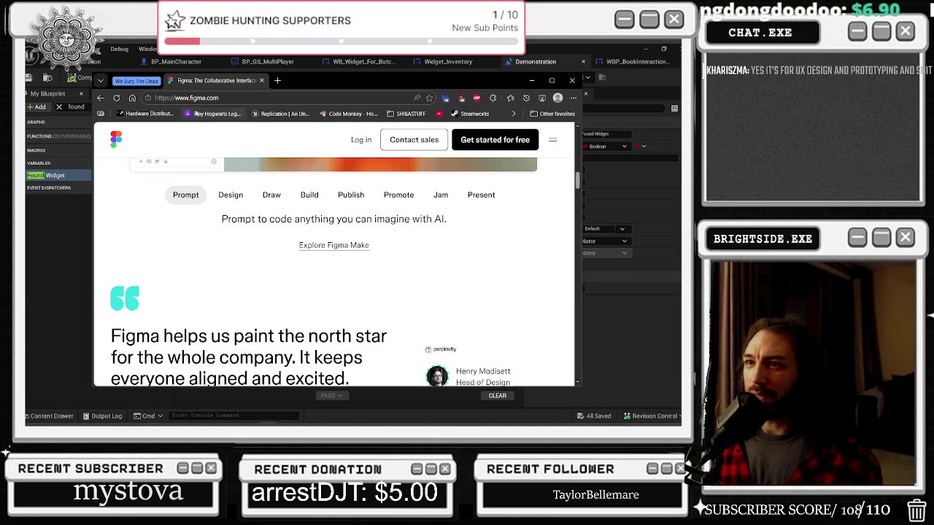
{"action": "key", "text": "alt+Tab"}
{"action": "key", "text": "Escape"}
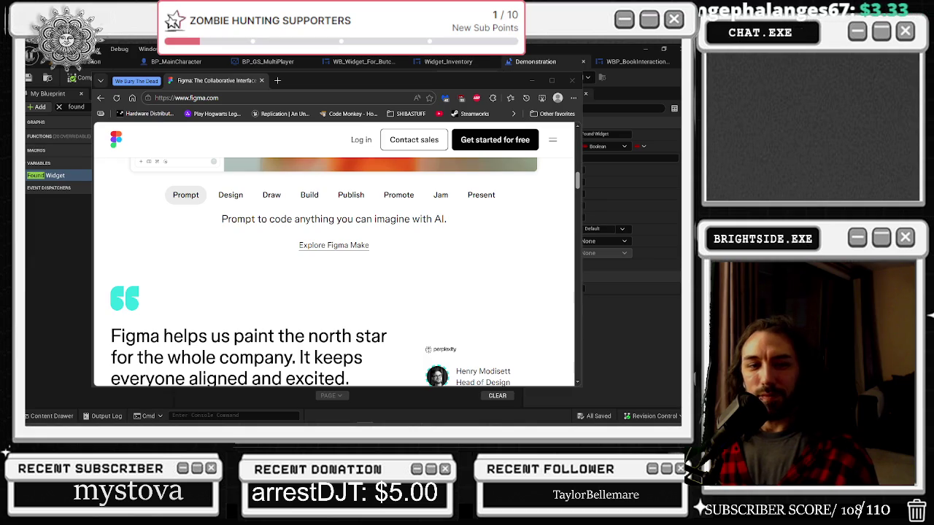
{"action": "scroll", "coordinate": [303, 308], "scroll_direction": "down", "scroll_amount": 3}
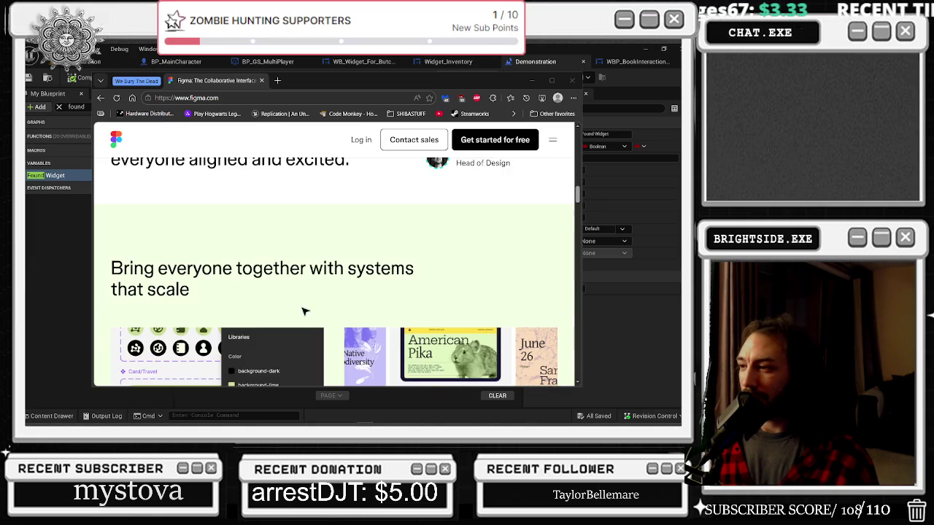
{"action": "scroll", "coordinate": [303, 310], "scroll_direction": "down", "scroll_amount": 3}
{"action": "scroll", "coordinate": [304, 309], "scroll_direction": "down", "scroll_amount": 3}
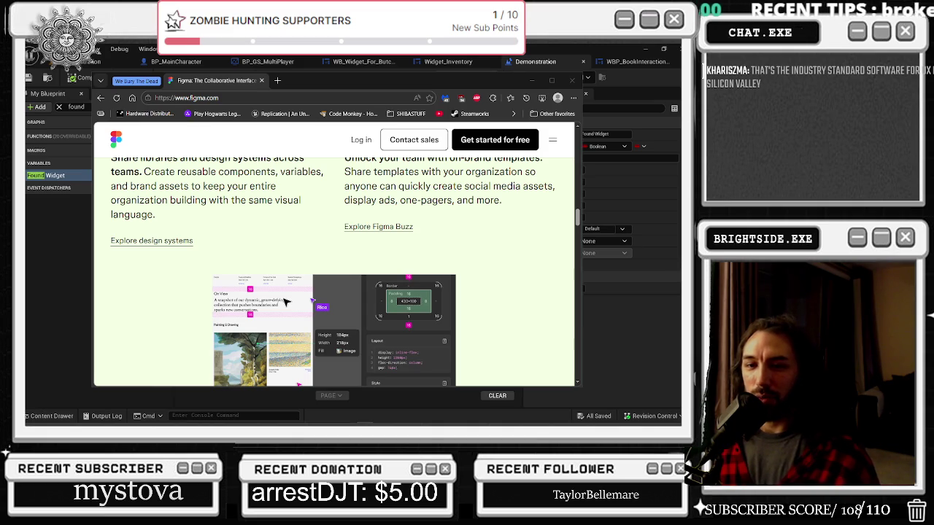
{"action": "scroll", "coordinate": [285, 302], "scroll_direction": "down", "scroll_amount": 3}
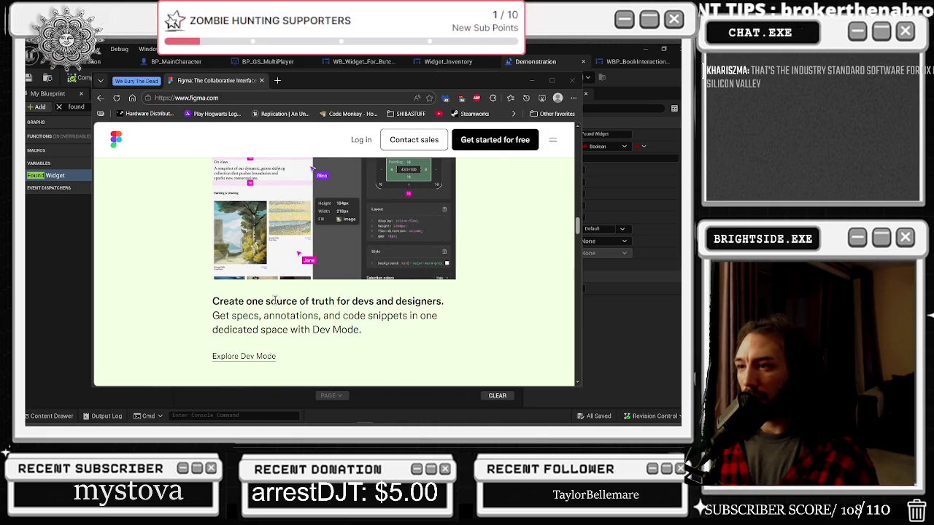
{"action": "scroll", "coordinate": [302, 264], "scroll_direction": "up", "scroll_amount": 2}
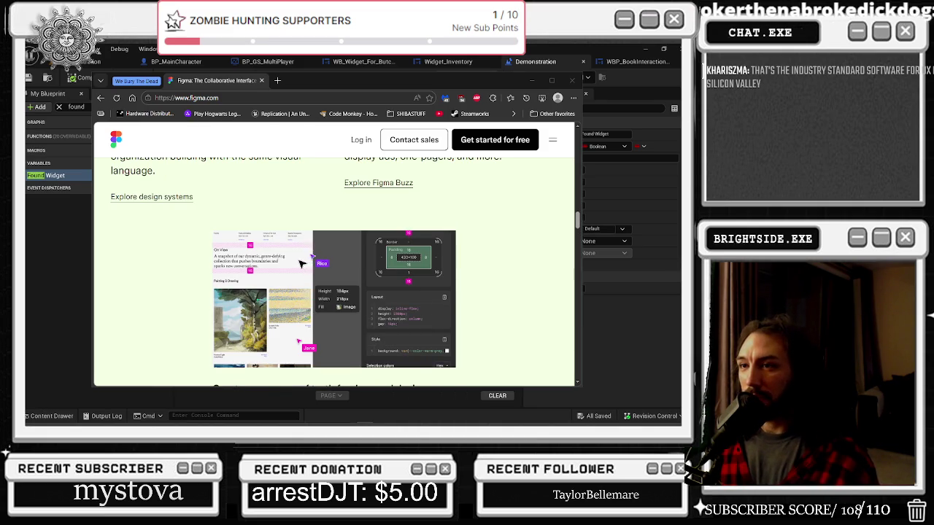
{"action": "scroll", "coordinate": [302, 264], "scroll_direction": "up", "scroll_amount": 3}
{"action": "scroll", "coordinate": [295, 269], "scroll_direction": "up", "scroll_amount": 3}
{"action": "scroll", "coordinate": [291, 270], "scroll_direction": "up", "scroll_amount": 3}
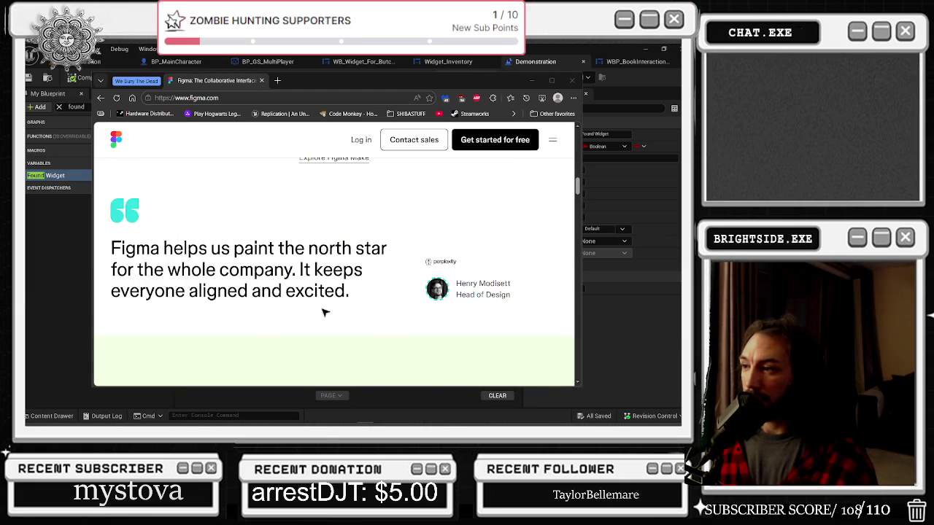
Scroll through the Figma homepage, then go back to the Google results for 'figma software'
{"action": "scroll", "coordinate": [377, 244], "scroll_direction": "down", "scroll_amount": 3}
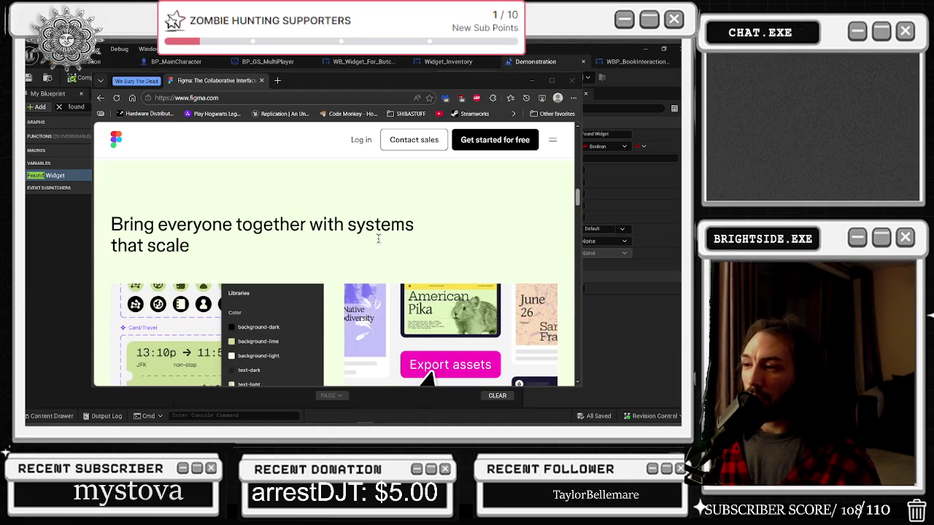
{"action": "scroll", "coordinate": [374, 241], "scroll_direction": "down", "scroll_amount": 2}
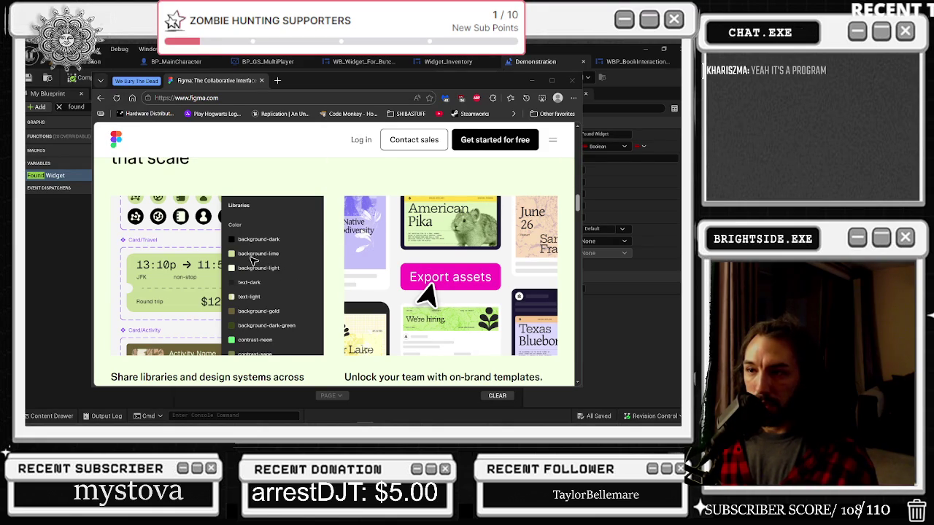
{"action": "scroll", "coordinate": [237, 264], "scroll_direction": "down", "scroll_amount": 1}
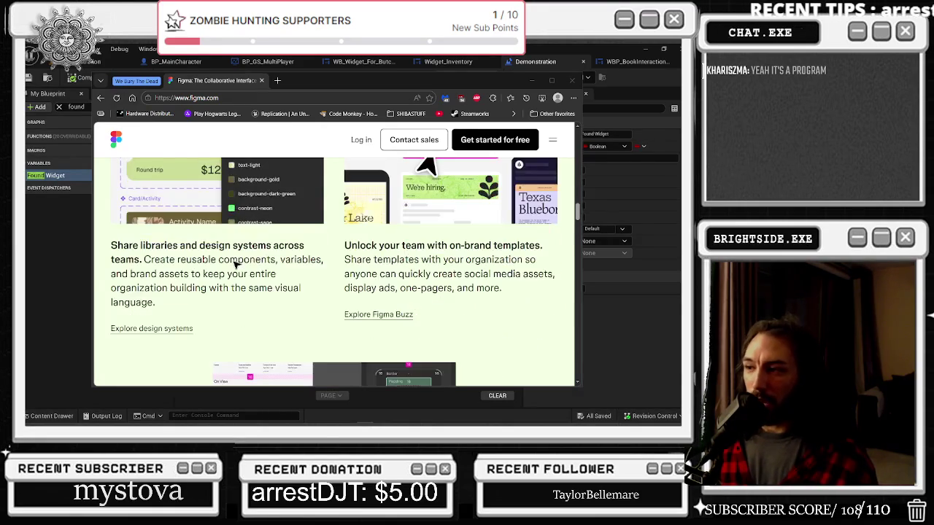
{"action": "scroll", "coordinate": [235, 264], "scroll_direction": "down", "scroll_amount": 1}
{"action": "scroll", "coordinate": [393, 281], "scroll_direction": "down", "scroll_amount": 1}
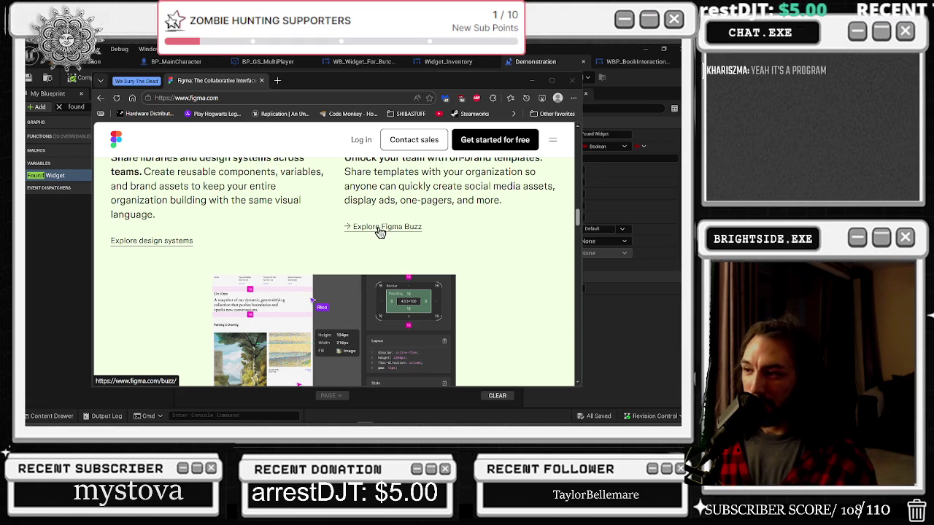
{"action": "scroll", "coordinate": [380, 232], "scroll_direction": "down", "scroll_amount": 5}
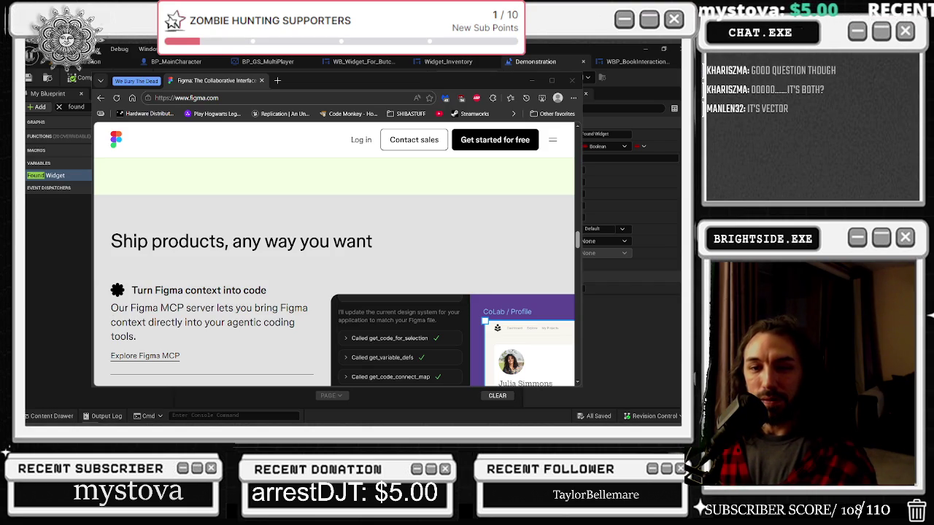
{"action": "scroll", "coordinate": [285, 249], "scroll_direction": "down", "scroll_amount": 3}
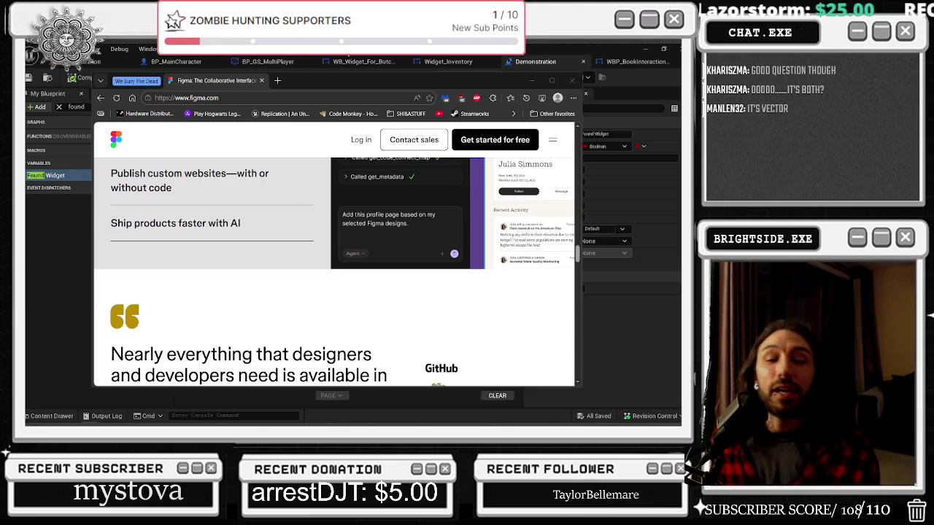
{"action": "left_click", "coordinate": [101, 98]}
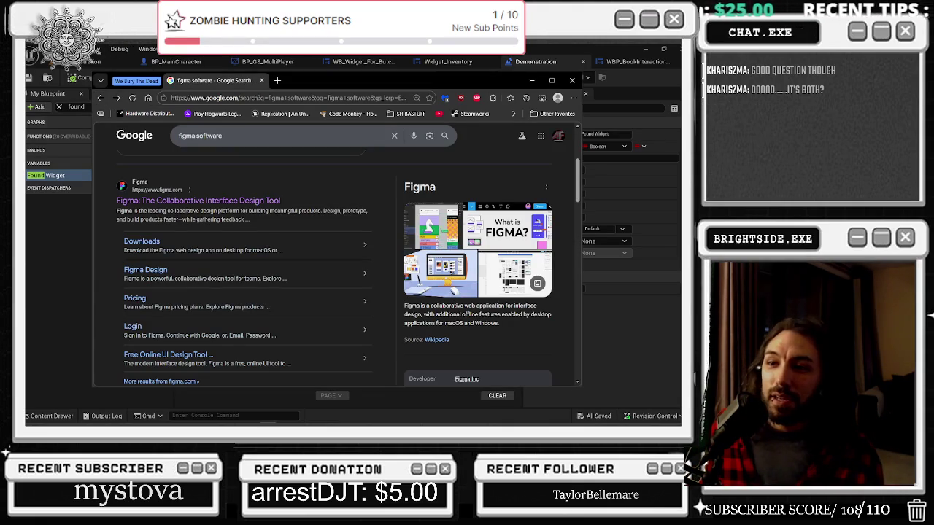
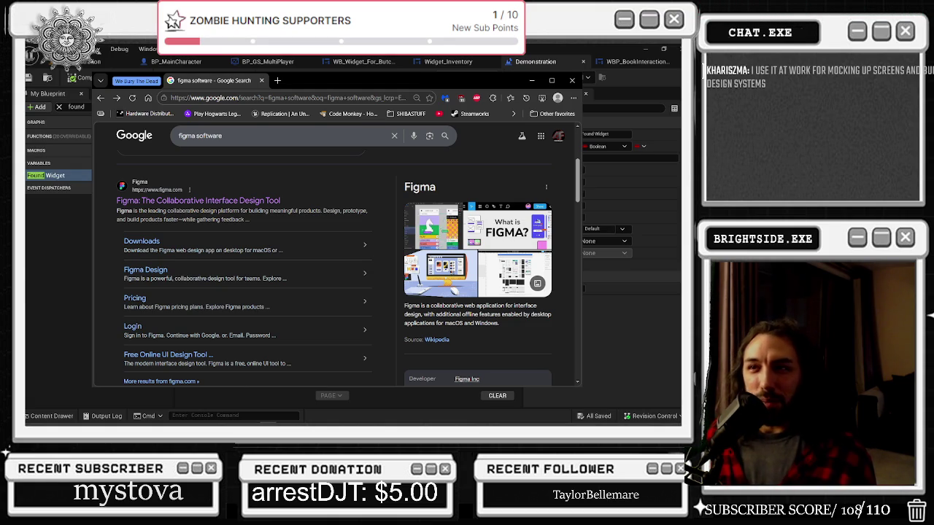
Preview the Figma for Education chess image, then replace the query with 'inskcape vs figma'
{"action": "left_click", "coordinate": [437, 228]}
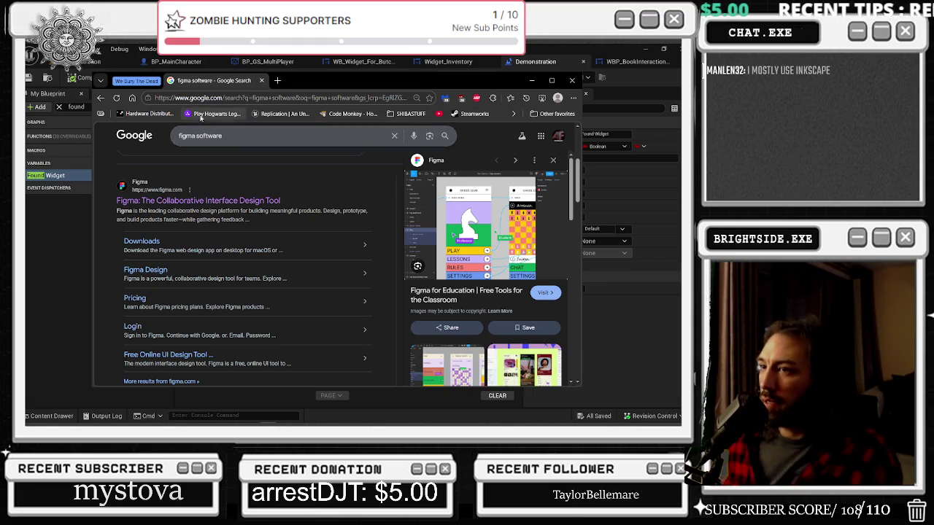
{"action": "key", "text": "ctrl+a"}
{"action": "type", "text": "insk"}
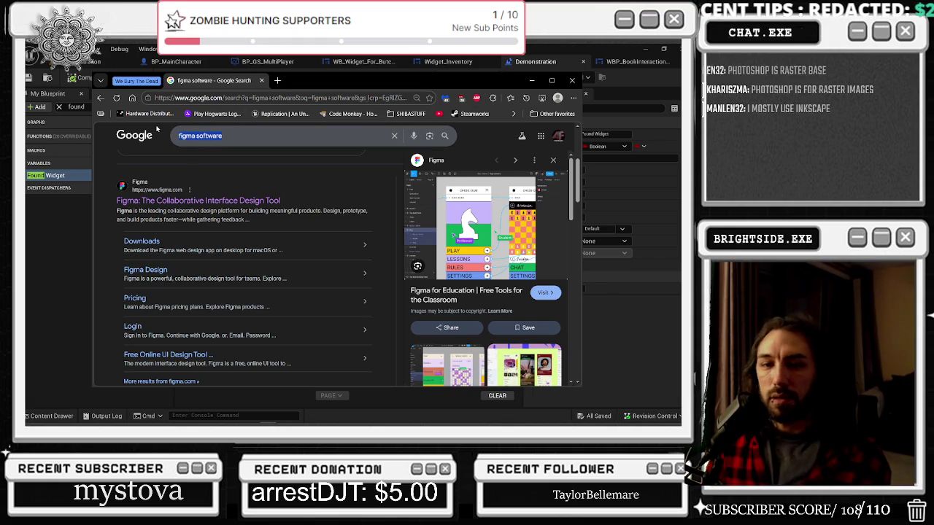
{"action": "type", "text": "cape"}
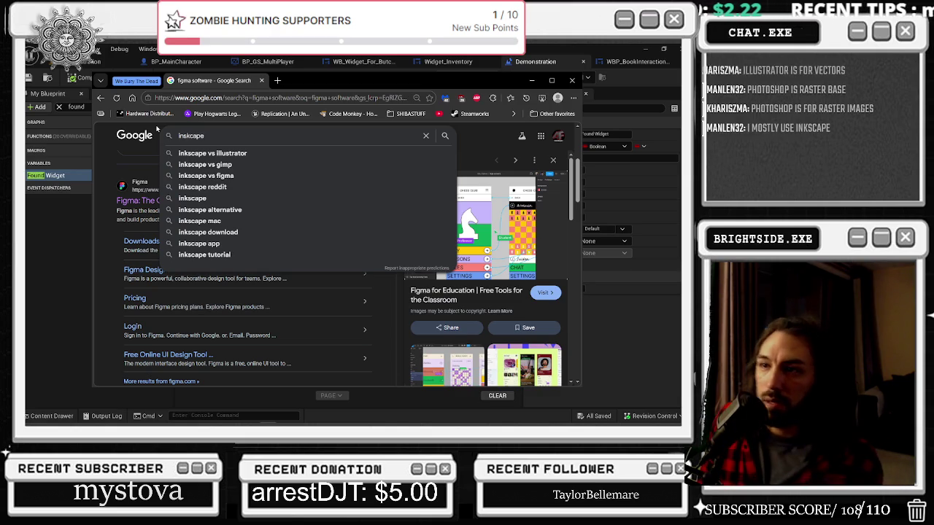
{"action": "type", "text": " vs figma"}
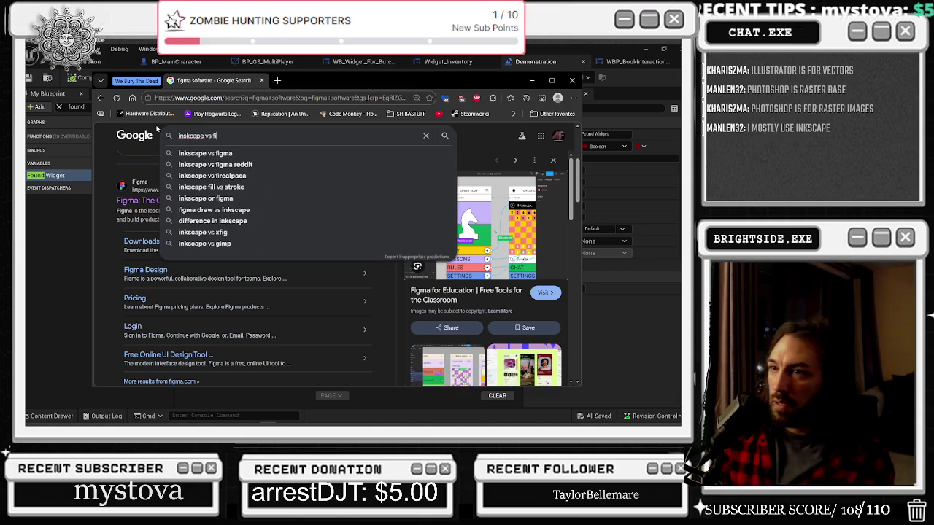
Run the search, expand the AI Overview, open the Inkscape vs Figma 2026 video, and maximize the browser
{"action": "key", "text": "Return"}
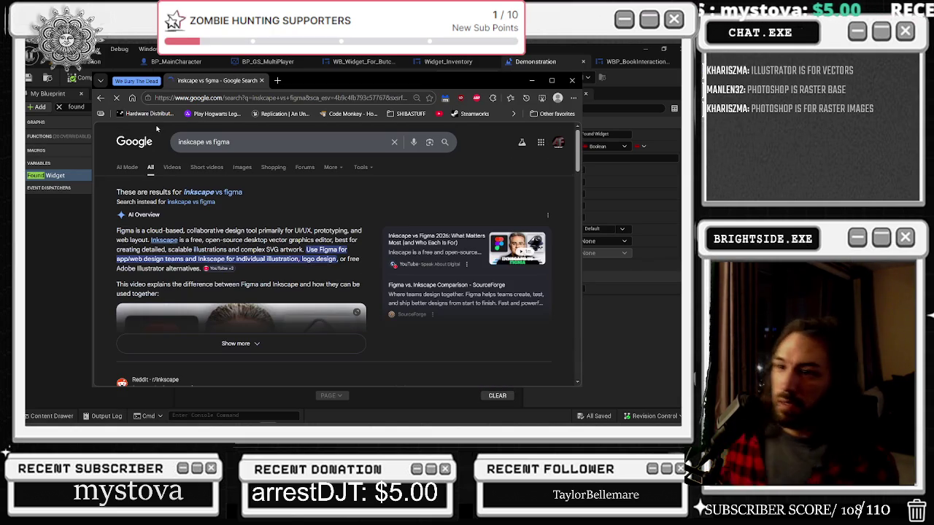
{"action": "scroll", "coordinate": [314, 234], "scroll_direction": "down", "scroll_amount": 1}
{"action": "left_click", "coordinate": [274, 307]}
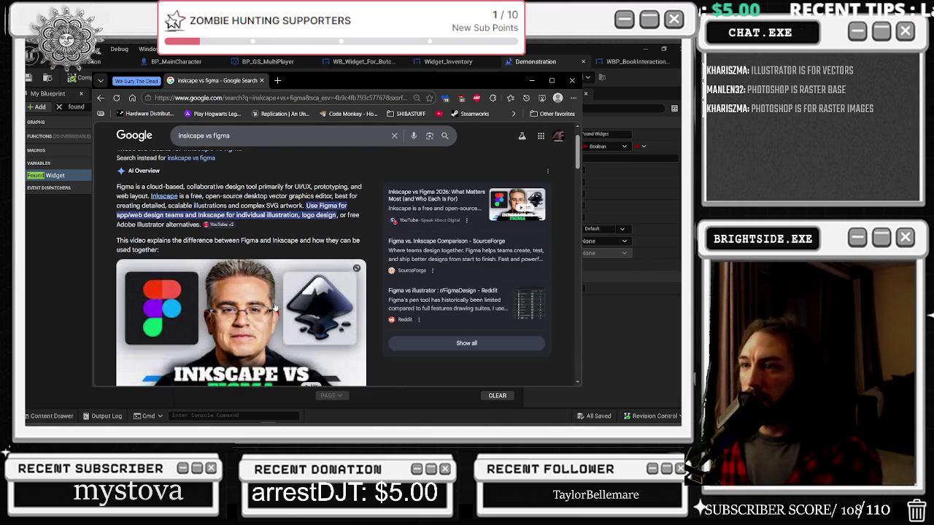
{"action": "scroll", "coordinate": [285, 305], "scroll_direction": "down", "scroll_amount": 2}
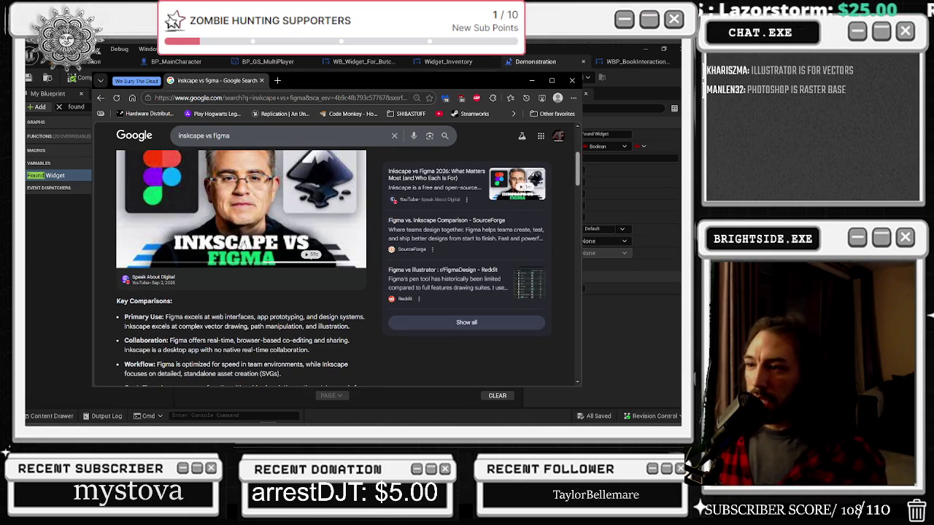
{"action": "left_click", "coordinate": [153, 281]}
{"action": "left_click", "coordinate": [551, 80]}
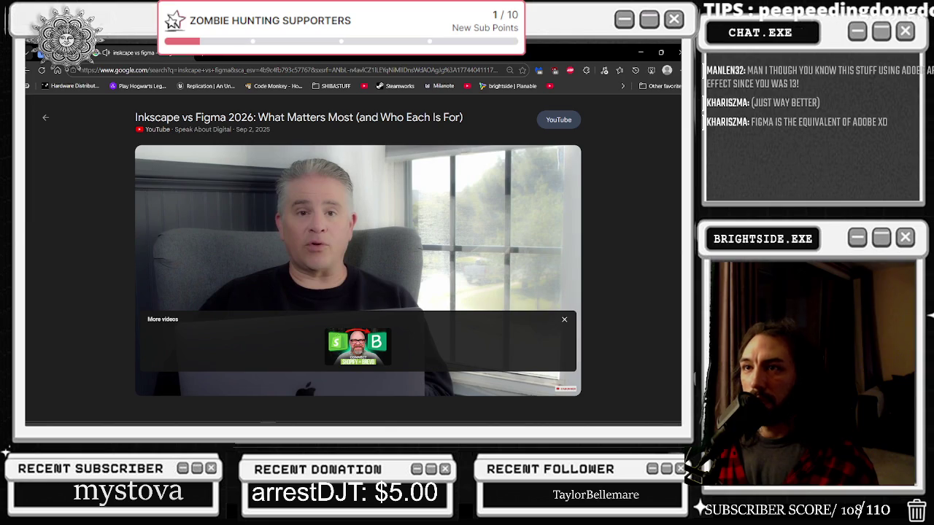
Rewind the Inkscape vs Figma video and replay it from the 1:41 mark
{"action": "key", "text": "alt+Tab"}
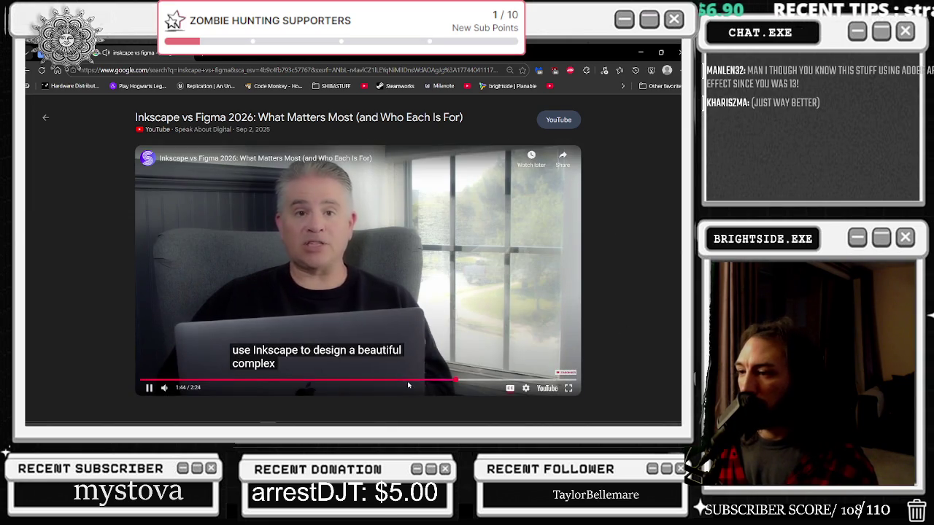
{"action": "key", "text": "Left"}
{"action": "key", "text": "Left"}
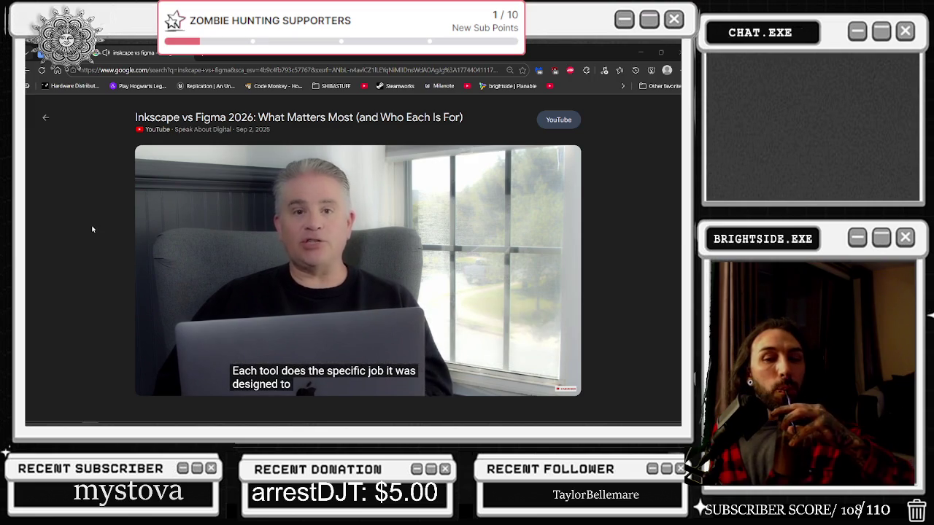
{"action": "left_click", "coordinate": [370, 287]}
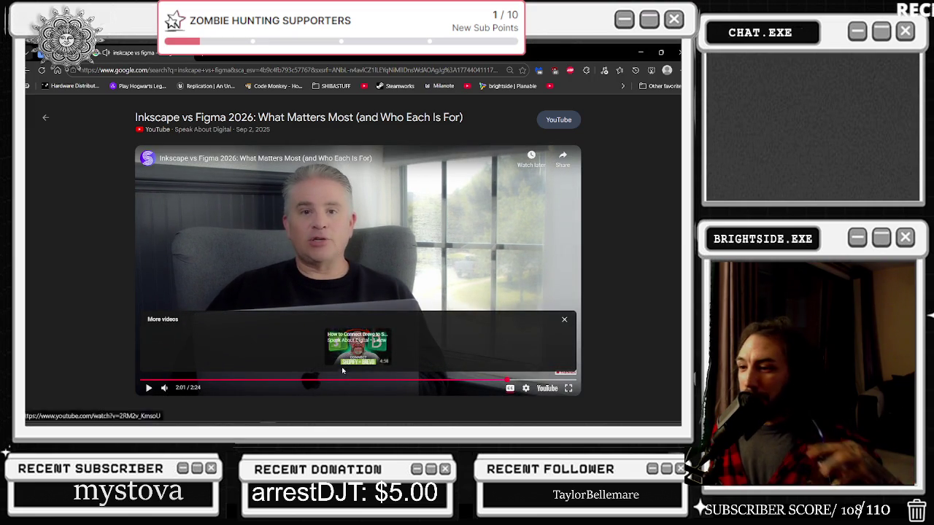
{"action": "left_click", "coordinate": [398, 269]}
{"action": "left_click", "coordinate": [446, 383]}
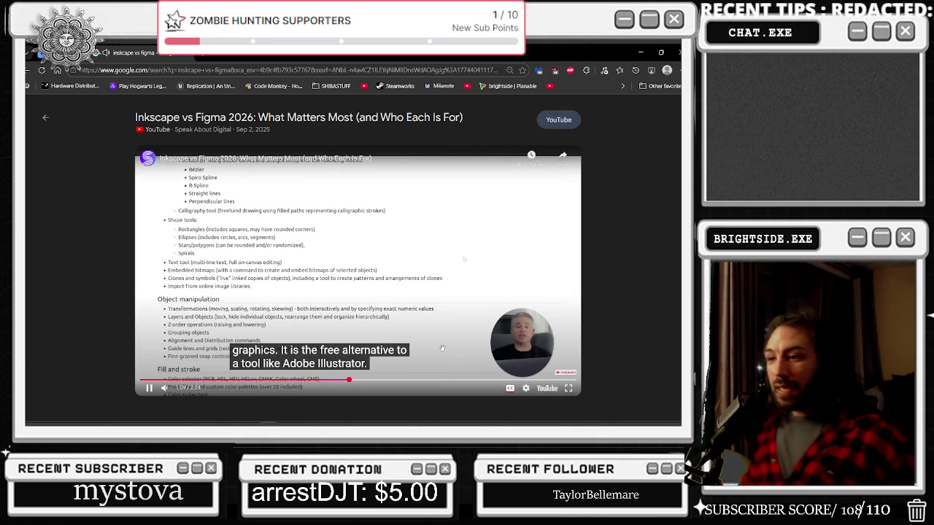
Repeatedly pause and resume the video to read the Features of Inkscape slides
{"action": "left_click", "coordinate": [400, 311]}
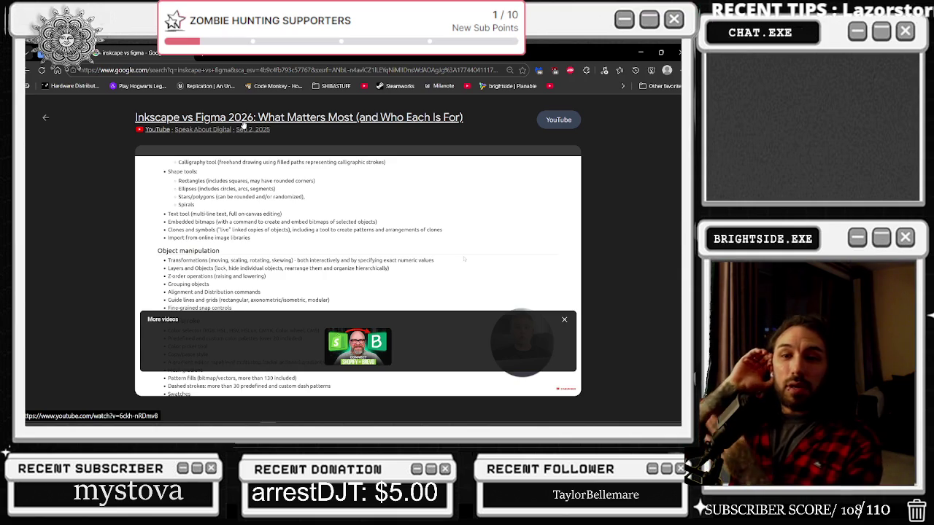
{"action": "left_click", "coordinate": [291, 234]}
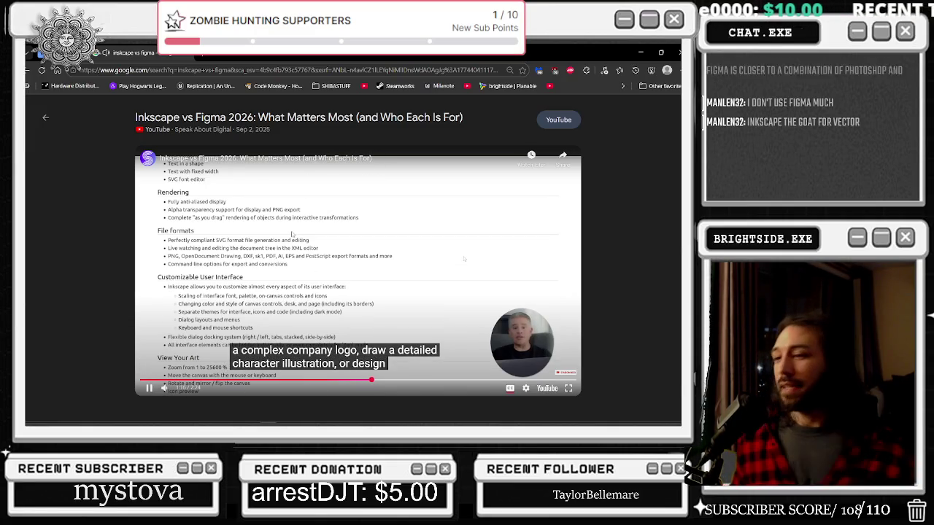
{"action": "left_click", "coordinate": [288, 297]}
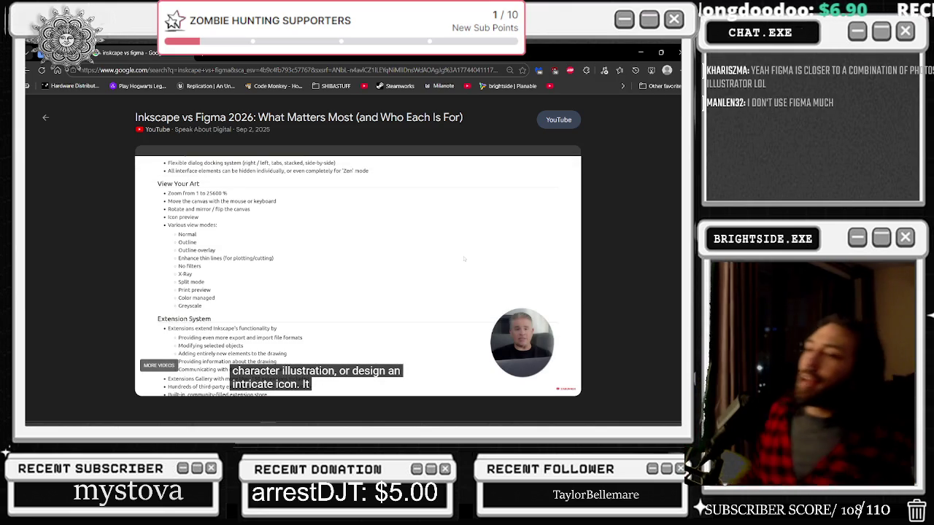
{"action": "left_click", "coordinate": [342, 238]}
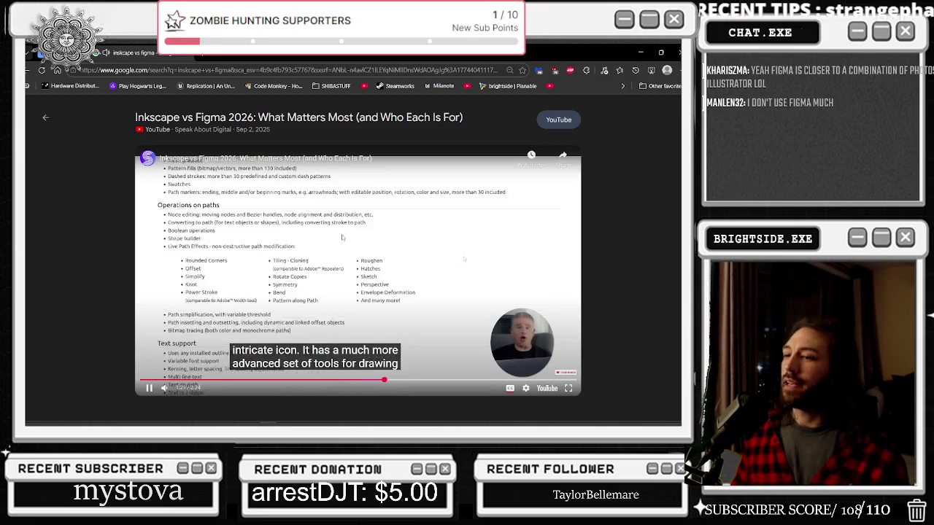
{"action": "left_click", "coordinate": [343, 238]}
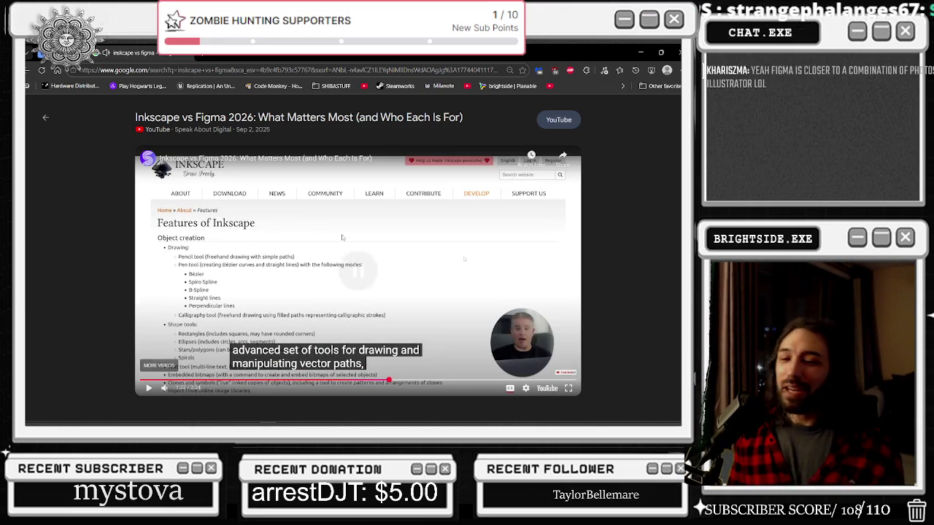
{"action": "left_click", "coordinate": [342, 237]}
{"action": "left_click", "coordinate": [342, 237]}
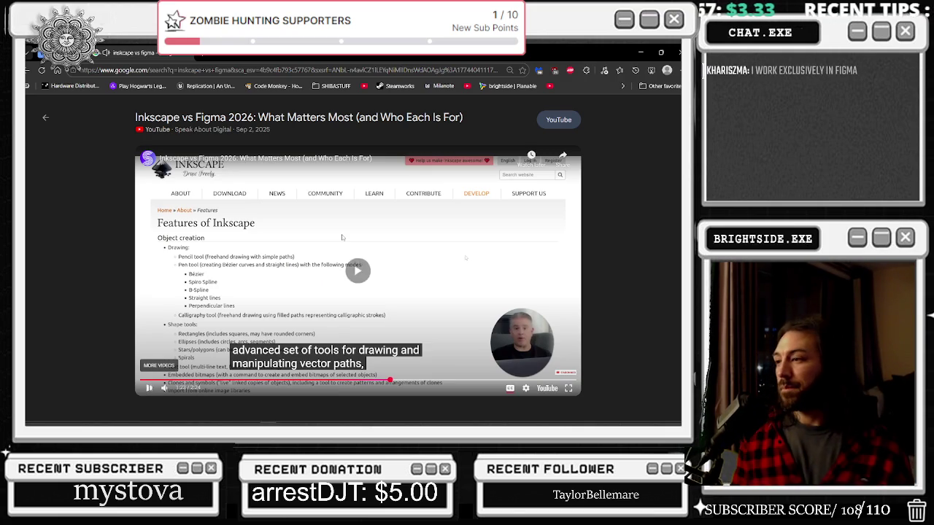
{"action": "left_click", "coordinate": [343, 237]}
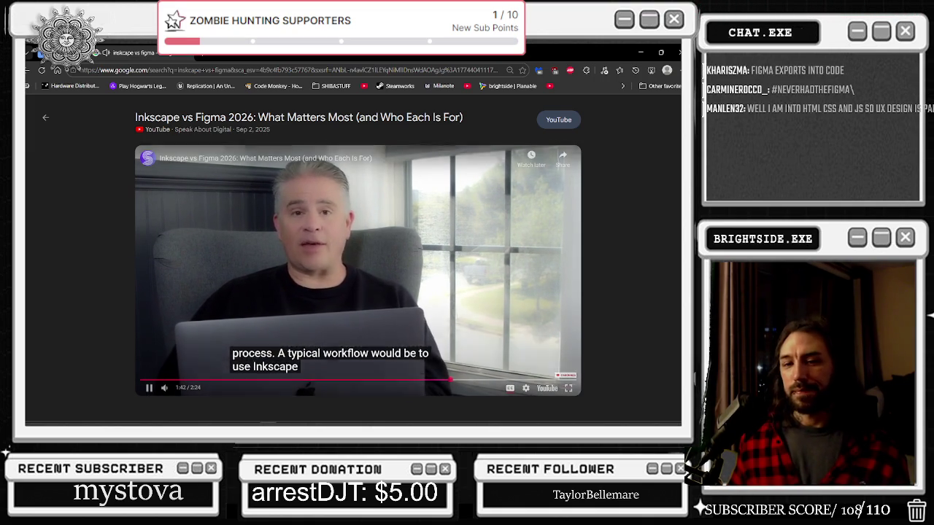
Pause the video at 1:45 and 1:58, then skip ahead to 2:02 and 2:10
{"action": "left_click", "coordinate": [282, 211]}
{"action": "left_click", "coordinate": [286, 223]}
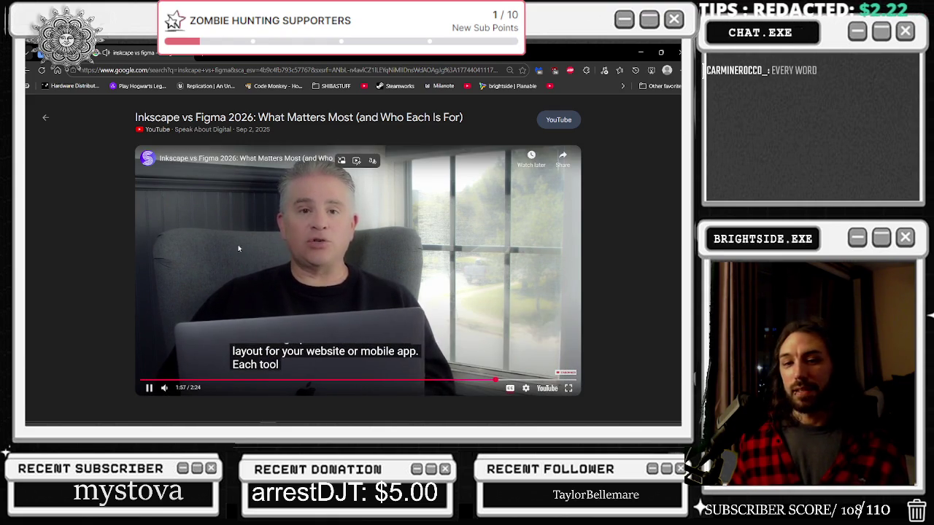
{"action": "left_click", "coordinate": [242, 245]}
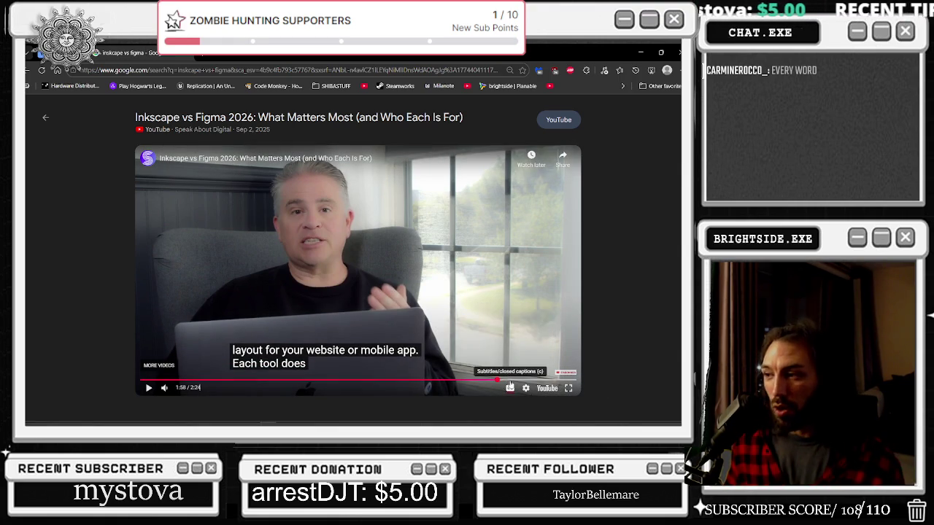
{"action": "left_click", "coordinate": [509, 380]}
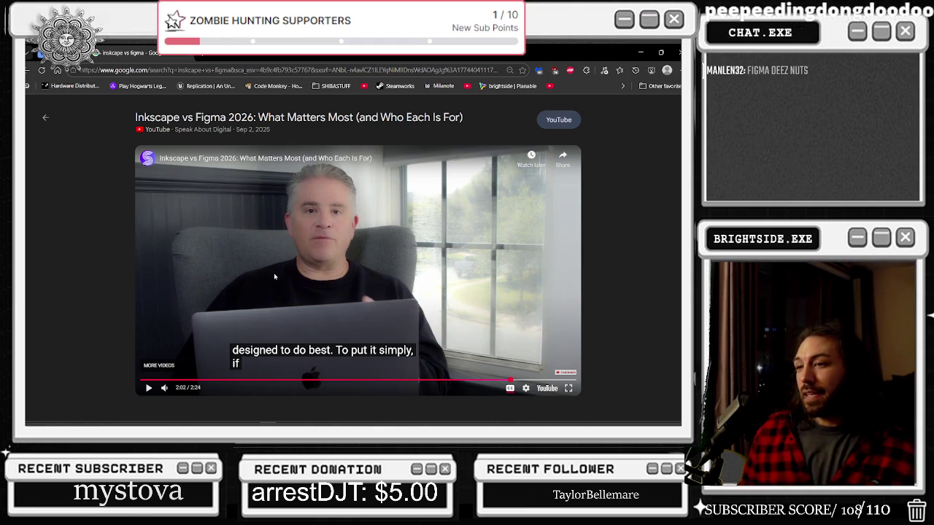
{"action": "left_click", "coordinate": [533, 380]}
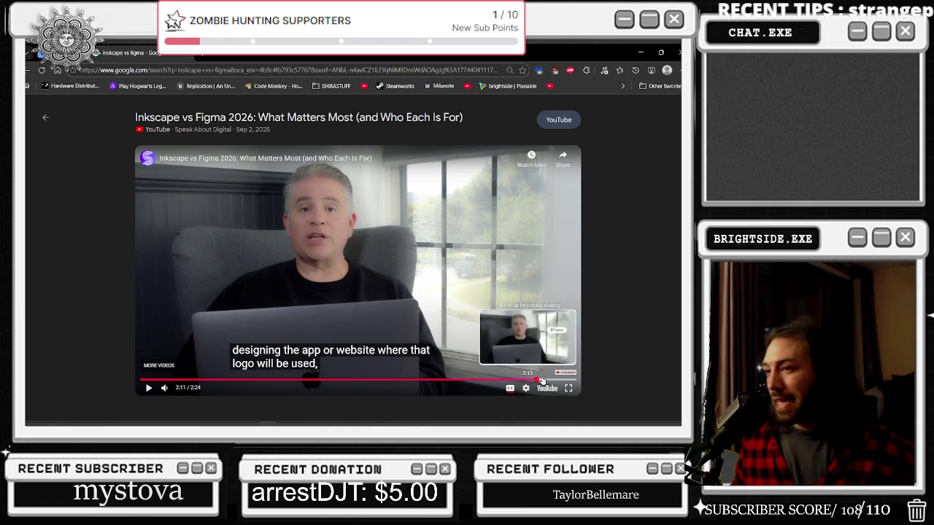
Seek the video to 0:48, select the blueprint's Delay node, and save everything from the level editor
{"action": "left_click", "coordinate": [286, 380]}
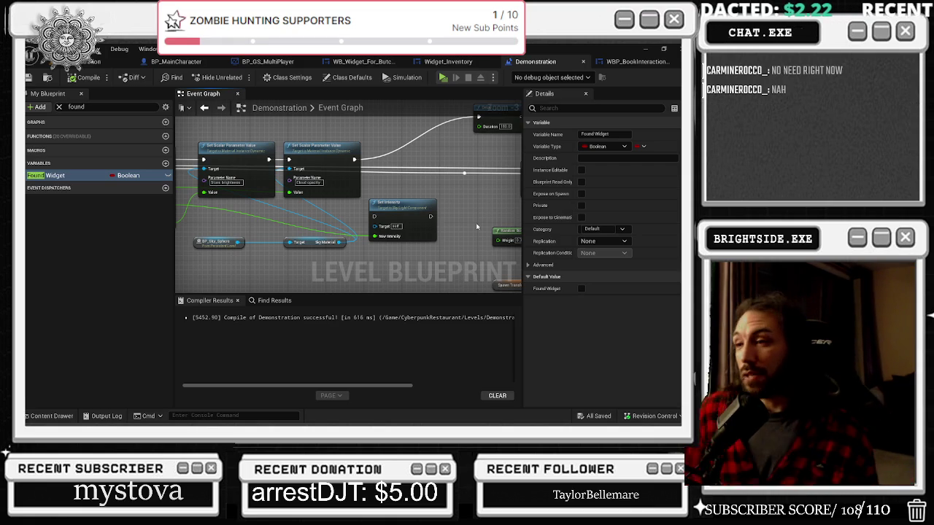
{"action": "left_click_drag", "start_coordinate": [414, 122], "coordinate": [305, 188]}
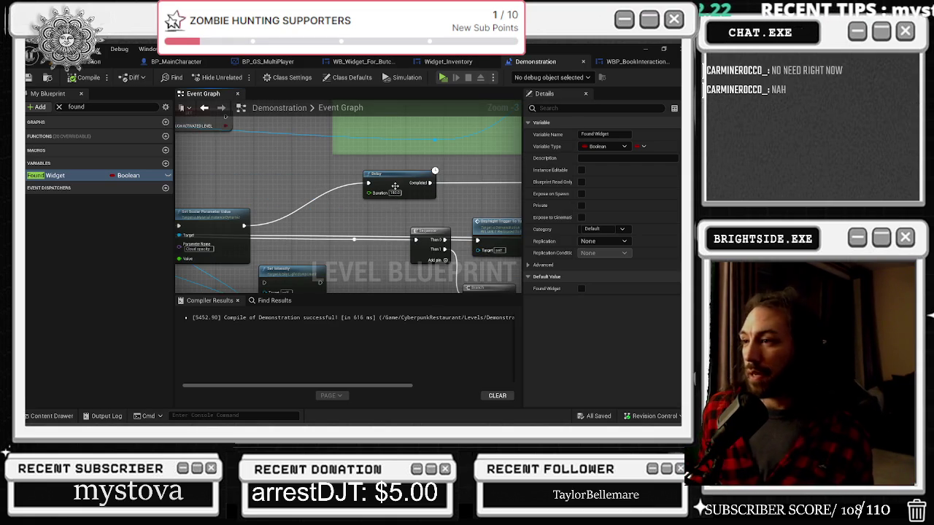
{"action": "left_click", "coordinate": [305, 188]}
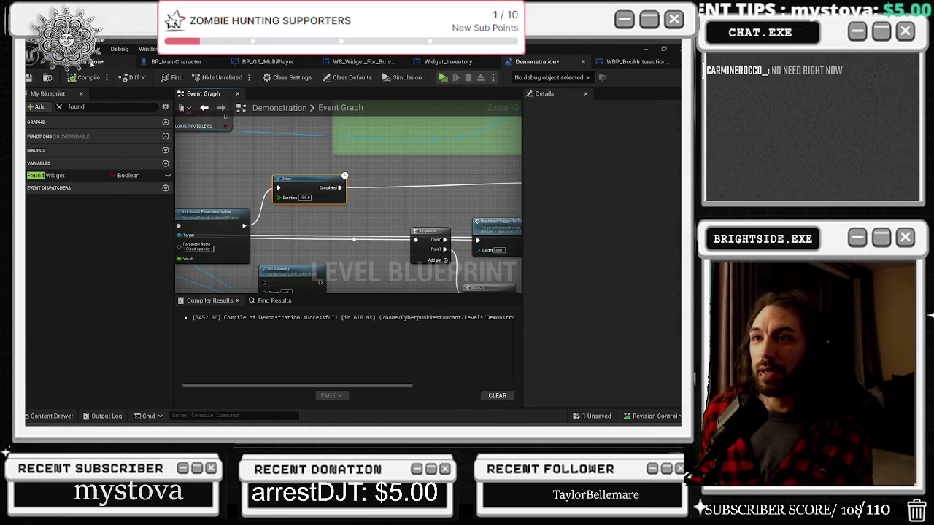
{"action": "left_click", "coordinate": [92, 64]}
{"action": "key", "text": "ctrl+s"}
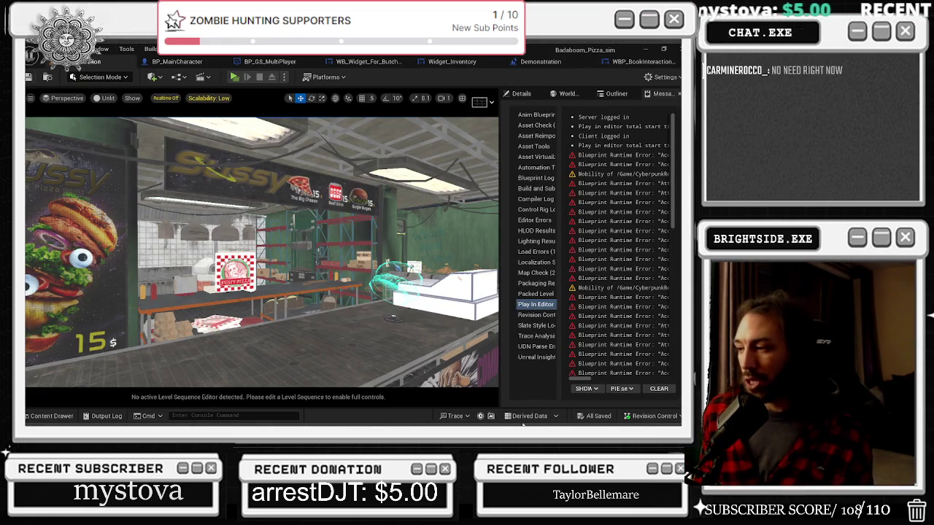
Resume the DJ set video at a slightly lower volume and minimize the browser
{"action": "key", "text": "alt+Tab"}
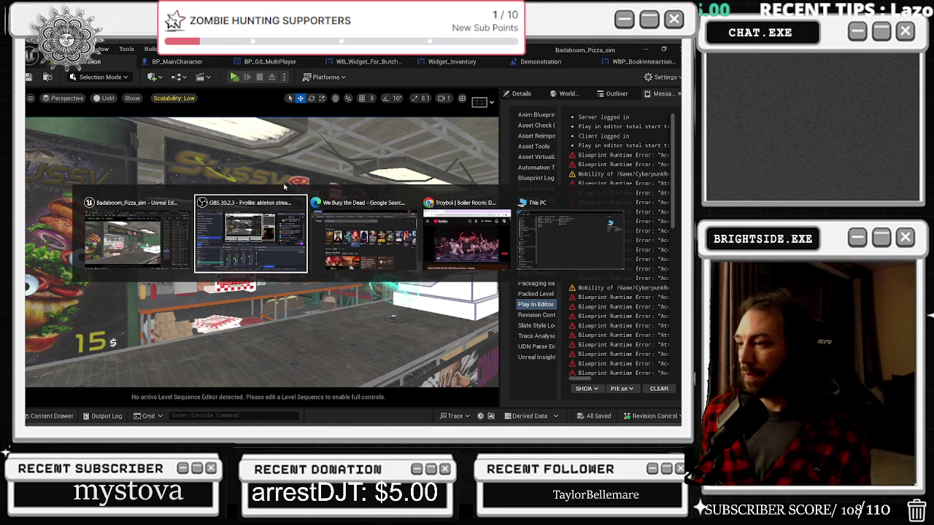
{"action": "key", "text": "alt+Tab"}
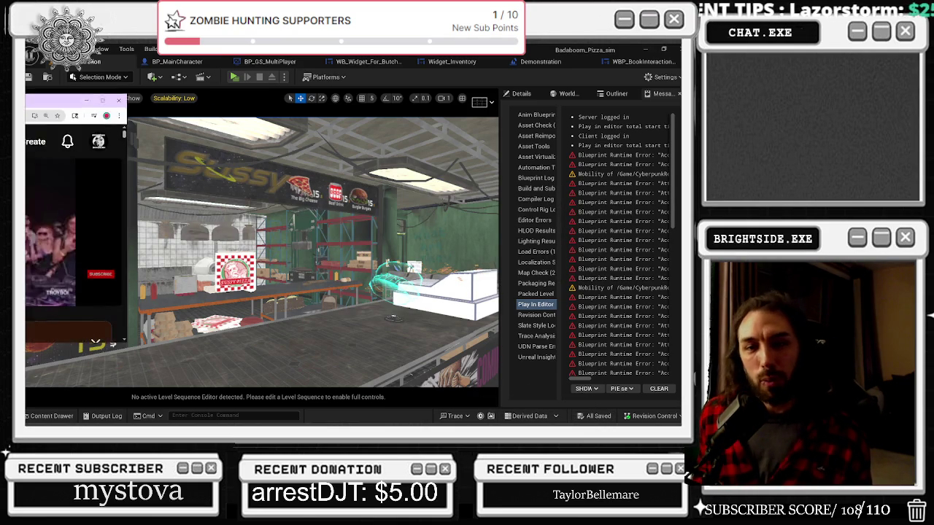
{"action": "left_click", "coordinate": [268, 267]}
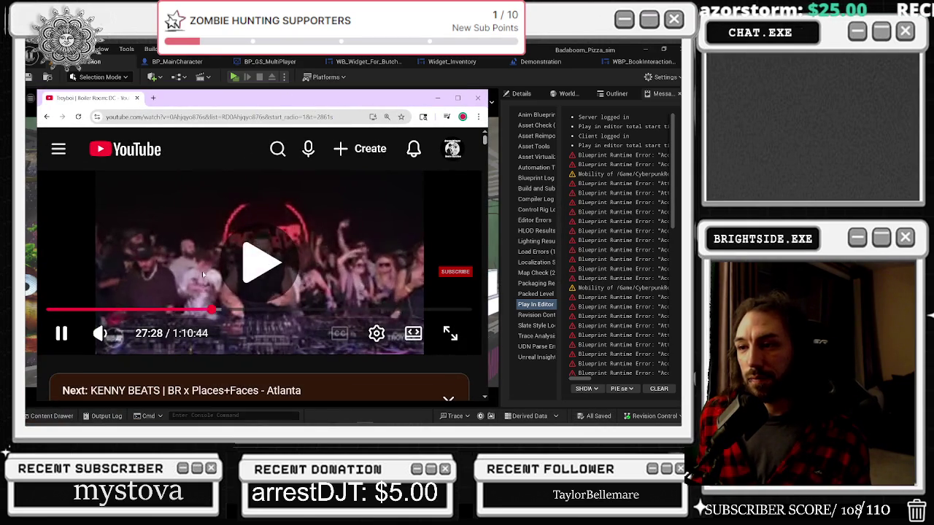
{"action": "left_click_drag", "start_coordinate": [126, 334], "coordinate": [120, 334]}
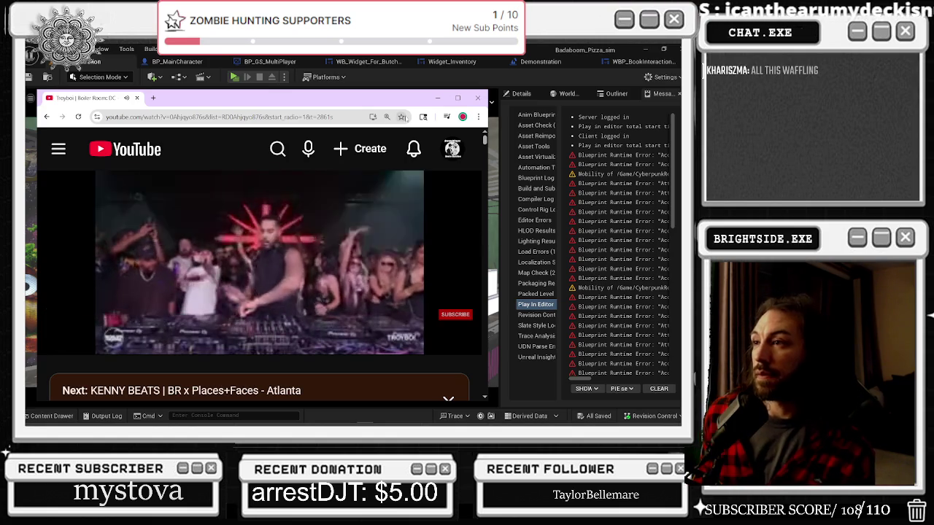
{"action": "left_click", "coordinate": [437, 98]}
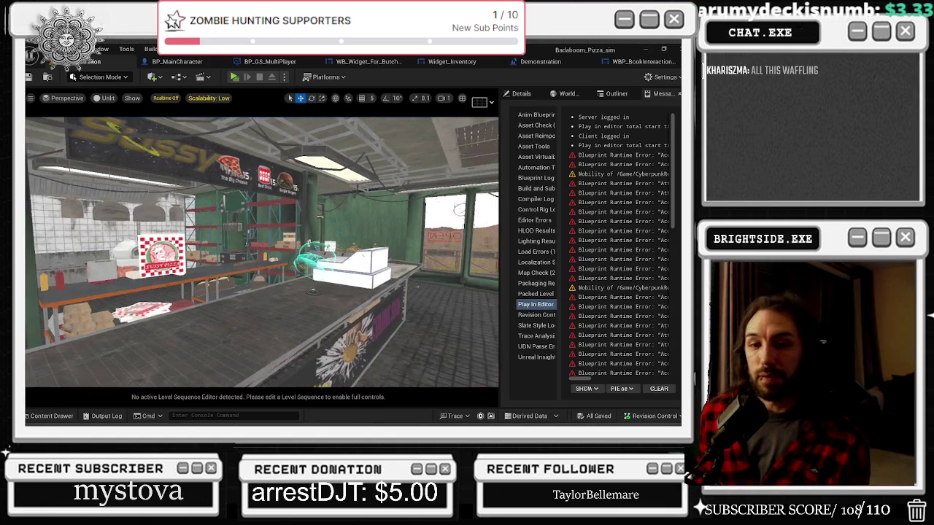
Browse to the CyberpunkRestaurant Levels folder in the Content Drawer
{"action": "left_click", "coordinate": [47, 416]}
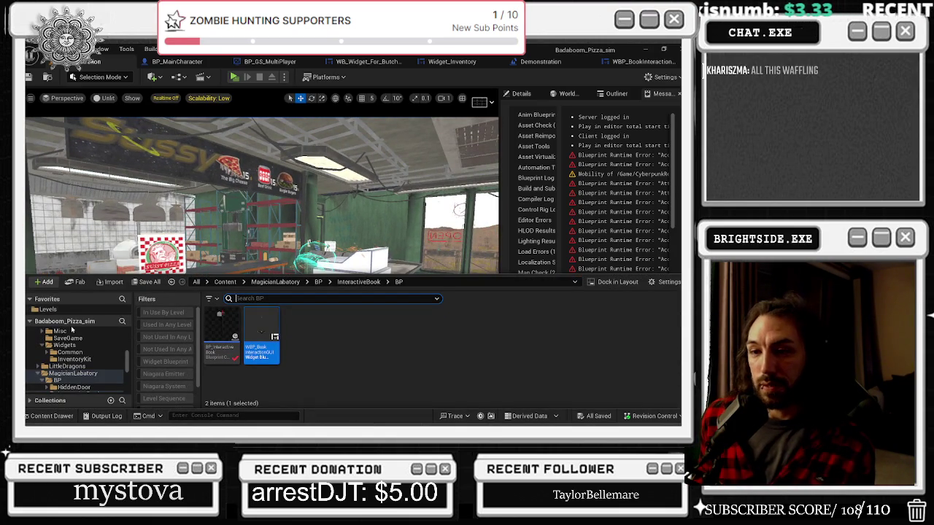
{"action": "left_click", "coordinate": [52, 312]}
{"action": "scroll", "coordinate": [320, 372], "scroll_direction": "down", "scroll_amount": 3}
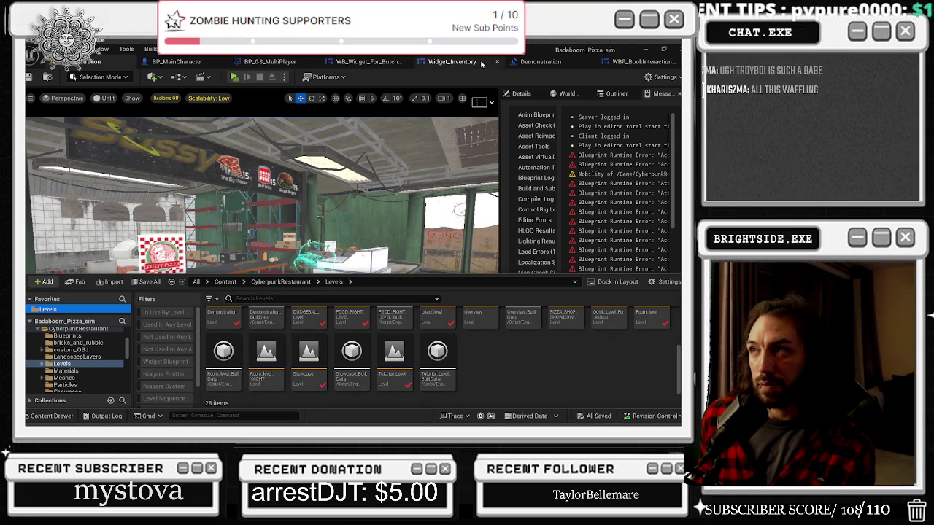
Zoom out the Demonstration blueprint's Event Graph and select the wait and reset nodes
{"action": "left_click", "coordinate": [555, 63]}
{"action": "scroll", "coordinate": [359, 203], "scroll_direction": "down", "scroll_amount": 8}
{"action": "scroll", "coordinate": [267, 216], "scroll_direction": "down", "scroll_amount": 1}
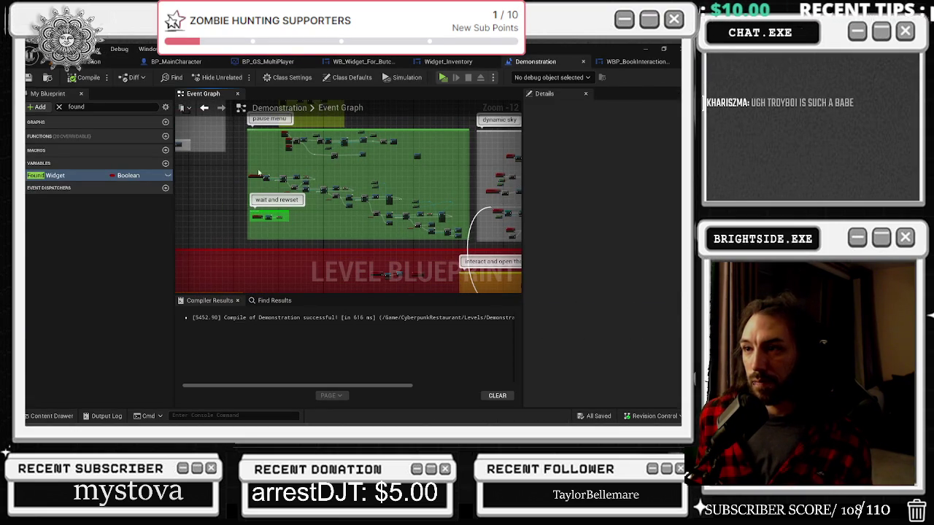
{"action": "left_click_drag", "start_coordinate": [256, 169], "coordinate": [275, 181]}
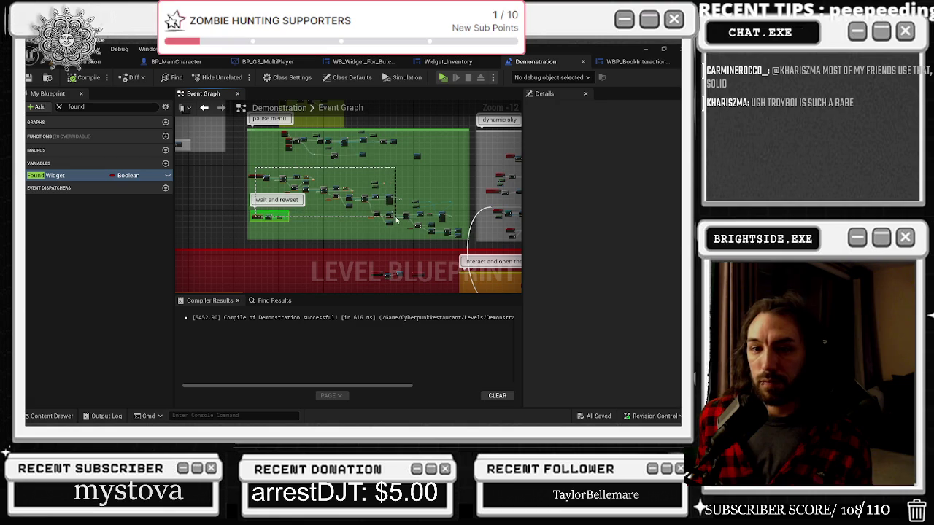
{"action": "left_click_drag", "start_coordinate": [395, 219], "coordinate": [471, 246]}
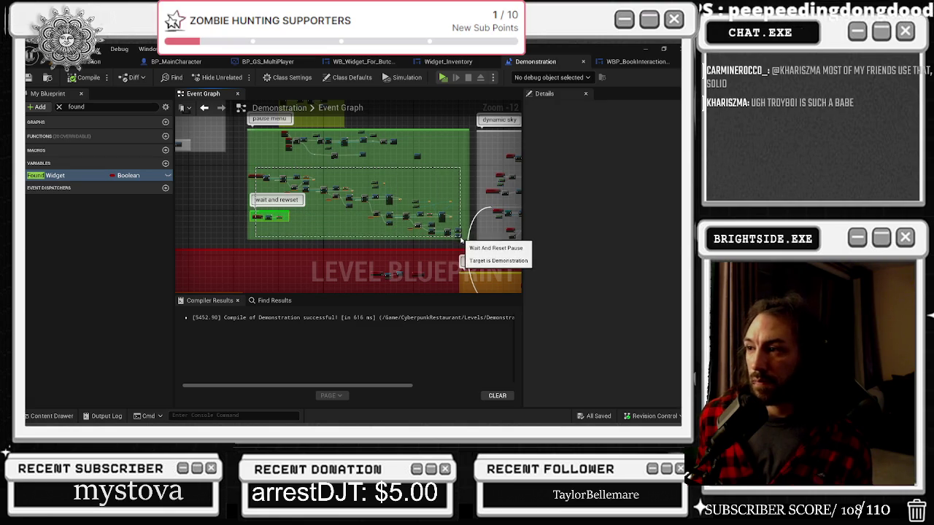
Return to the level editor and open the Showcase level from the Levels folder
{"action": "left_click", "coordinate": [87, 67]}
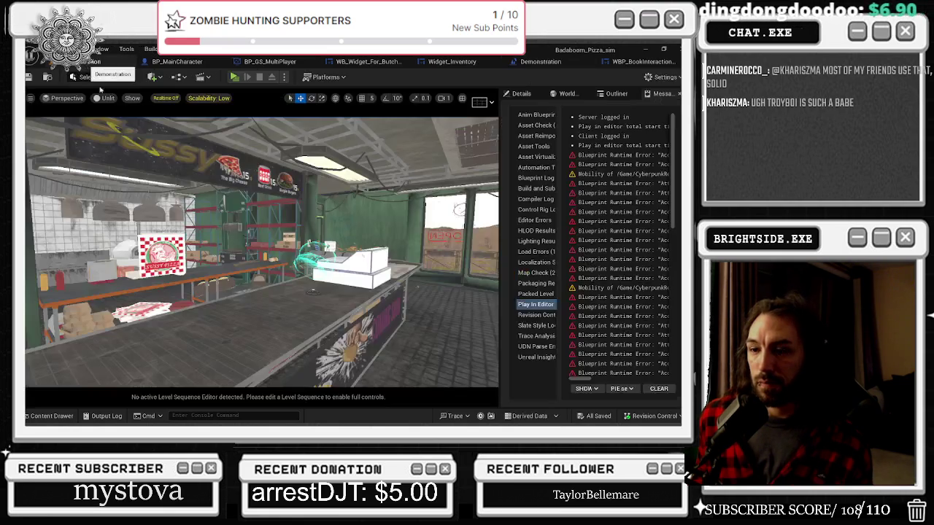
{"action": "left_click", "coordinate": [62, 419]}
{"action": "double_click", "coordinate": [308, 361]}
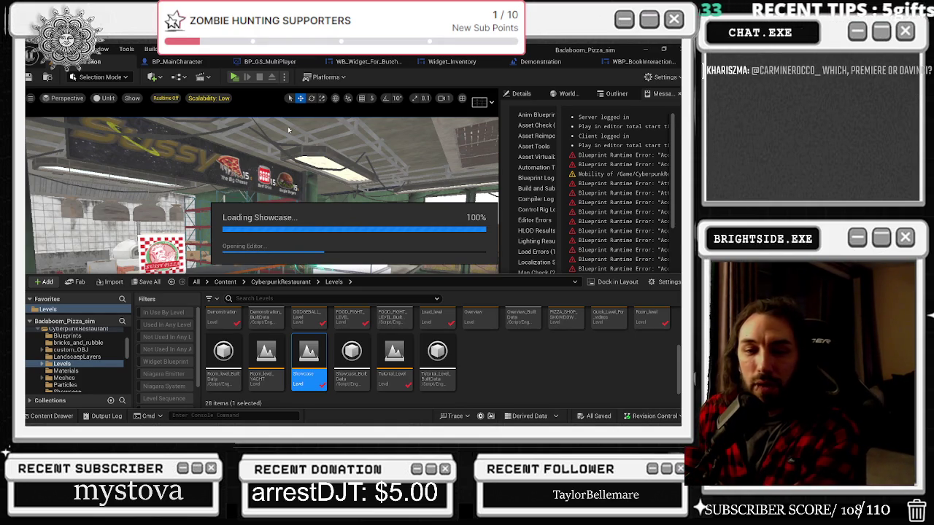
Bring up the open-windows list once the Showcase level finishes loading
{"action": "key", "text": "alt+Tab"}
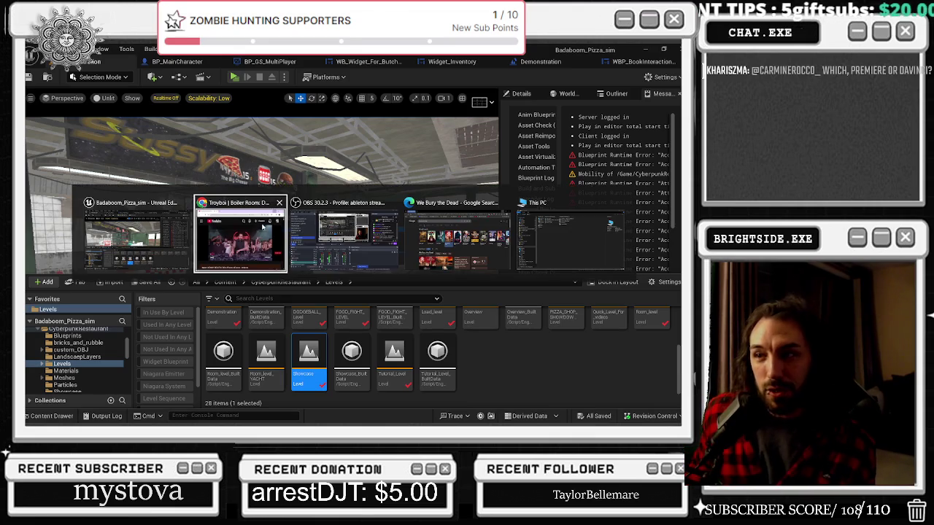
Skip the sponsor ad so the Troyboi DJ set resumes, then minimize the browser
{"action": "left_click", "coordinate": [268, 221]}
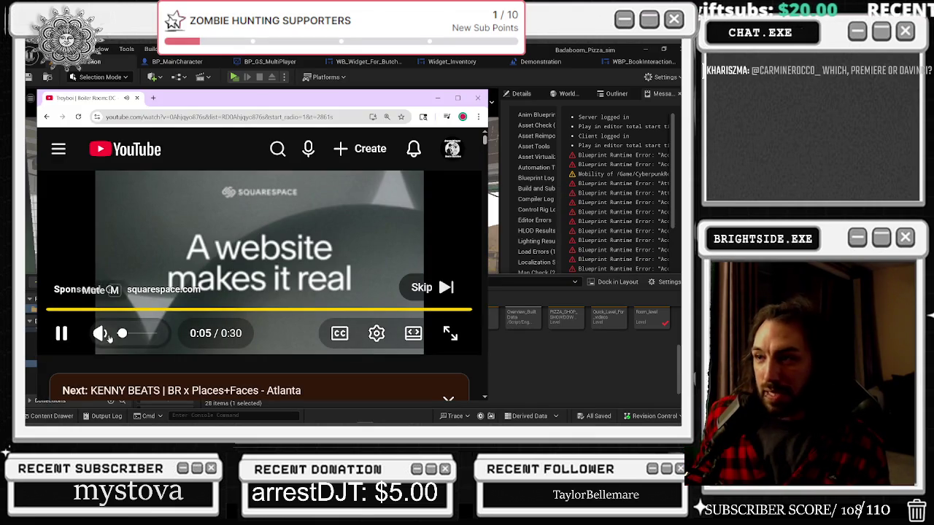
{"action": "left_click", "coordinate": [443, 287]}
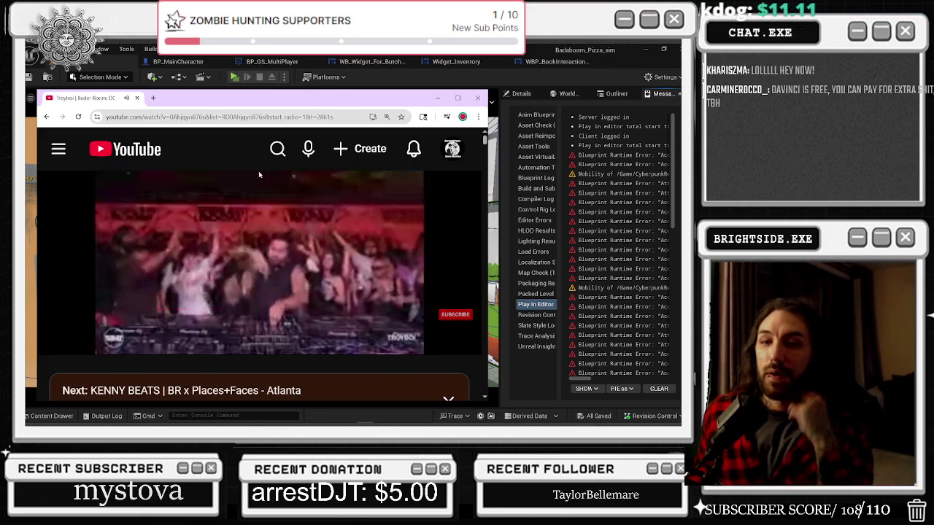
{"action": "left_click", "coordinate": [437, 98]}
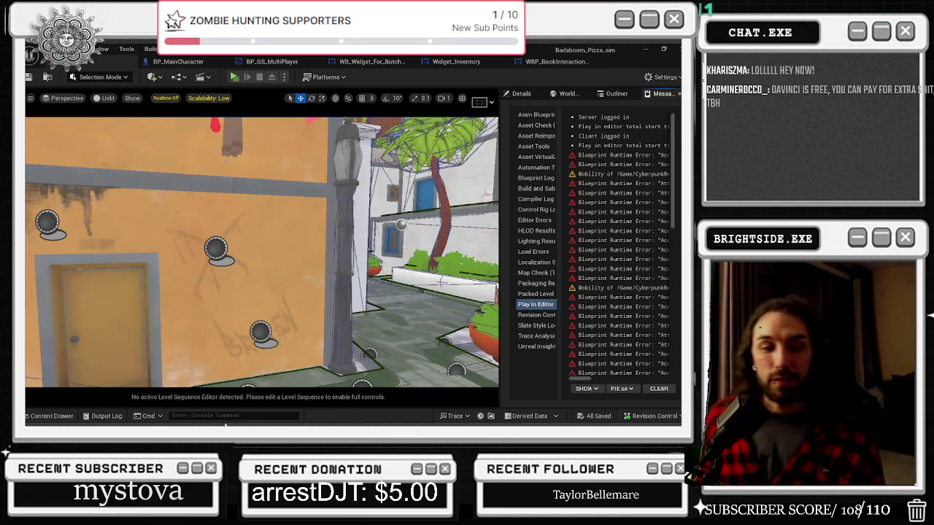
Bring the browser back, resize its window over the editor, and maximize it
{"action": "key", "text": "alt+Tab"}
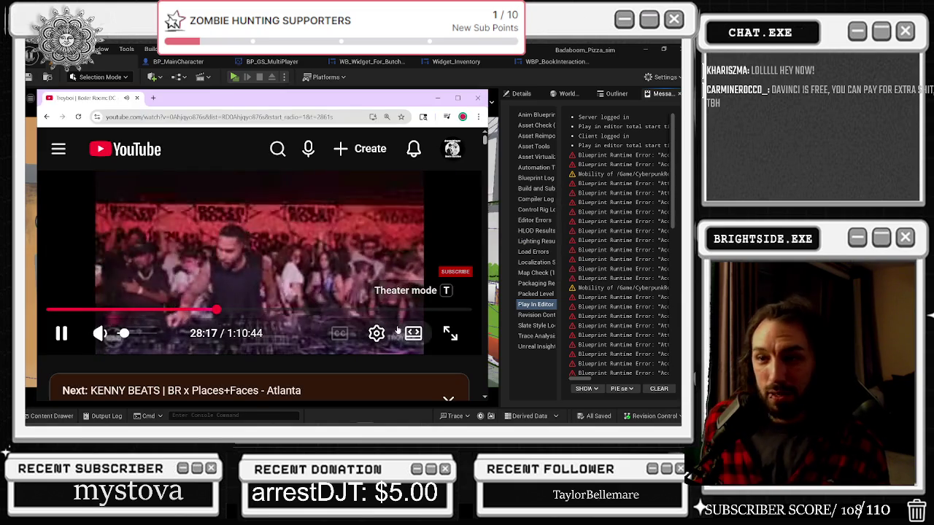
{"action": "mouse_move", "coordinate": [487, 90]}
{"action": "left_mouse_down"}
{"action": "mouse_move", "coordinate": [475, 129]}
{"action": "mouse_move", "coordinate": [323, 140]}
{"action": "mouse_move", "coordinate": [275, 155]}
{"action": "mouse_move", "coordinate": [256, 215]}
{"action": "mouse_move", "coordinate": [168, 227]}
{"action": "left_mouse_up"}
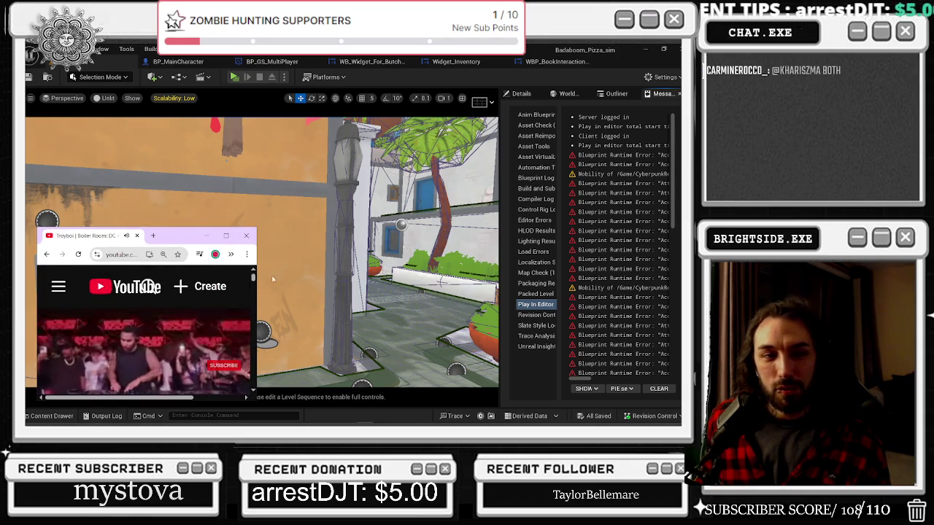
{"action": "left_click_drag", "start_coordinate": [180, 230], "coordinate": [183, 255]}
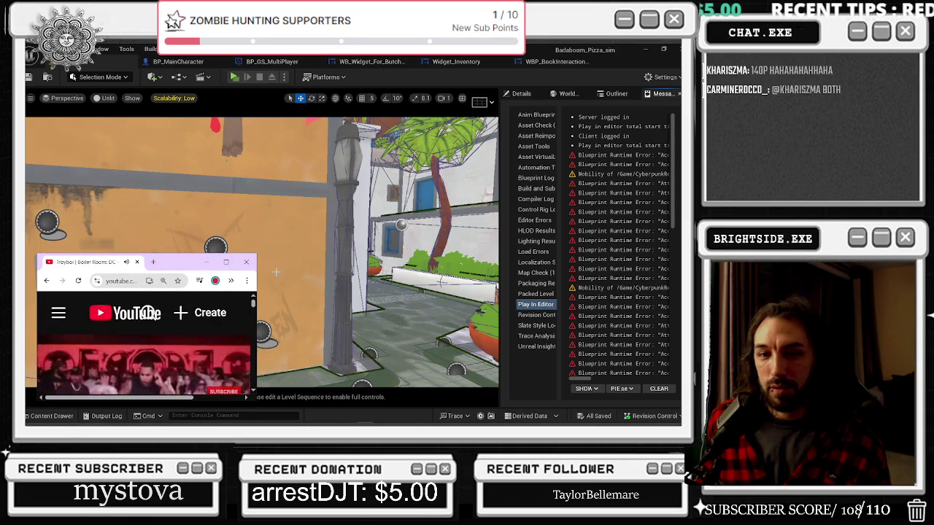
{"action": "left_click", "coordinate": [227, 261]}
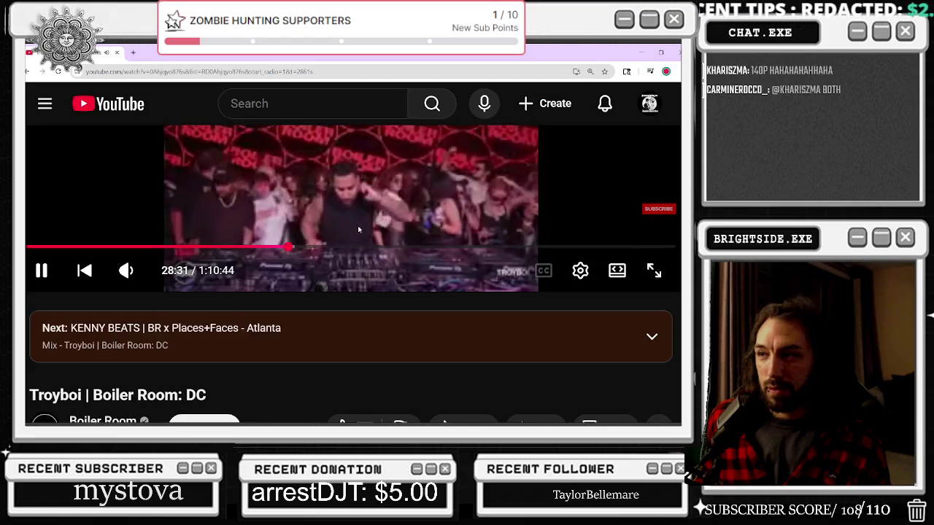
Put the YouTube DJ set into full screen and open the player's settings menu
{"action": "left_click", "coordinate": [653, 313]}
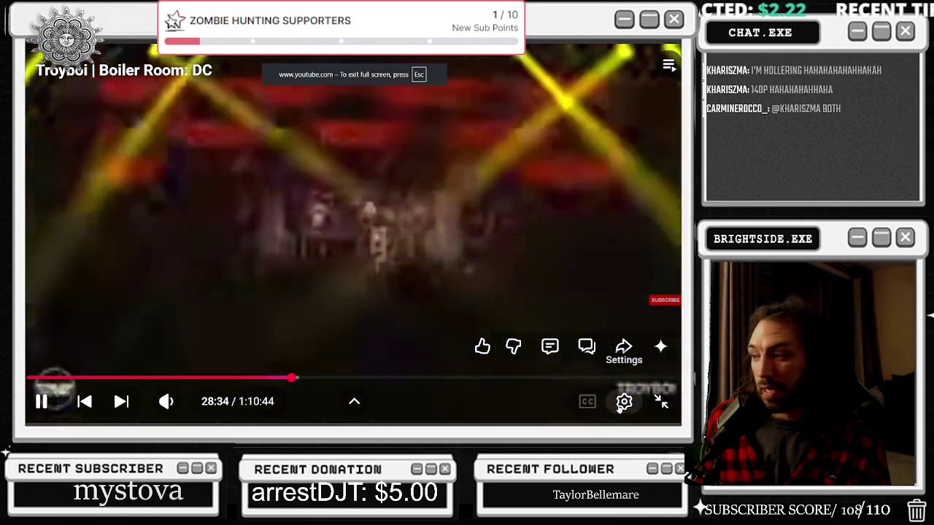
{"action": "left_click", "coordinate": [622, 403]}
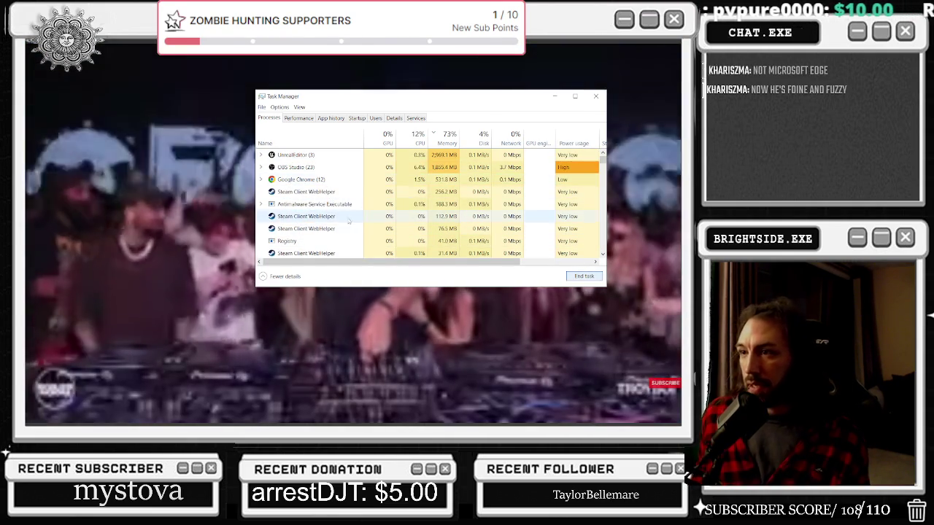
Select the Steam Client WebHelper process, then close Task Manager
{"action": "left_click", "coordinate": [581, 217]}
{"action": "scroll", "coordinate": [581, 217], "scroll_direction": "down", "scroll_amount": 3}
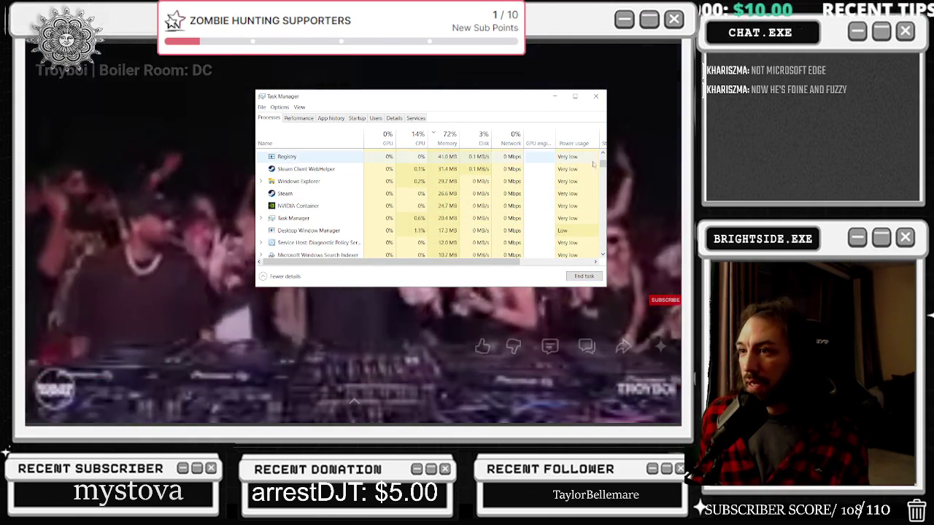
{"action": "left_click", "coordinate": [599, 102]}
Exit full-screen video and return to Unreal, turning the camera from the wall toward the plaza
{"action": "left_click", "coordinate": [659, 385]}
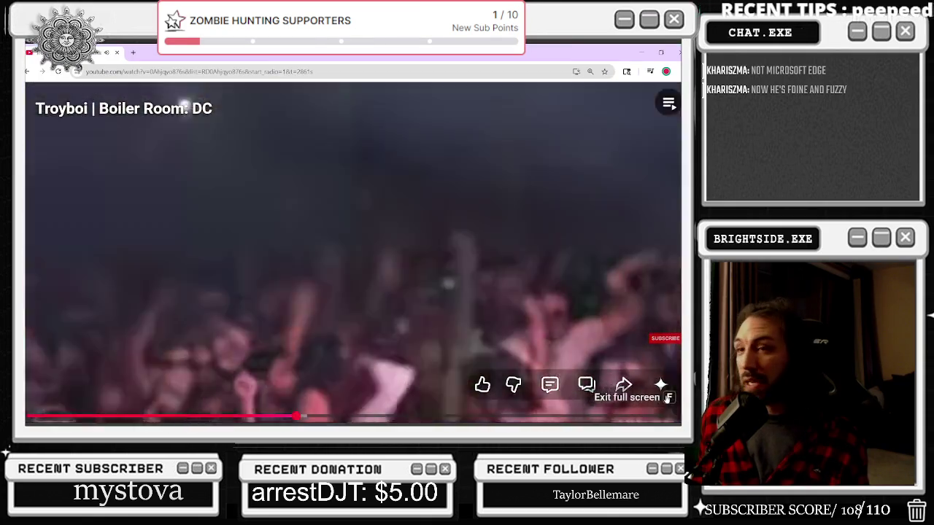
{"action": "key", "text": "alt+Tab"}
{"action": "left_click_drag", "start_coordinate": [331, 207], "coordinate": [277, 291]}
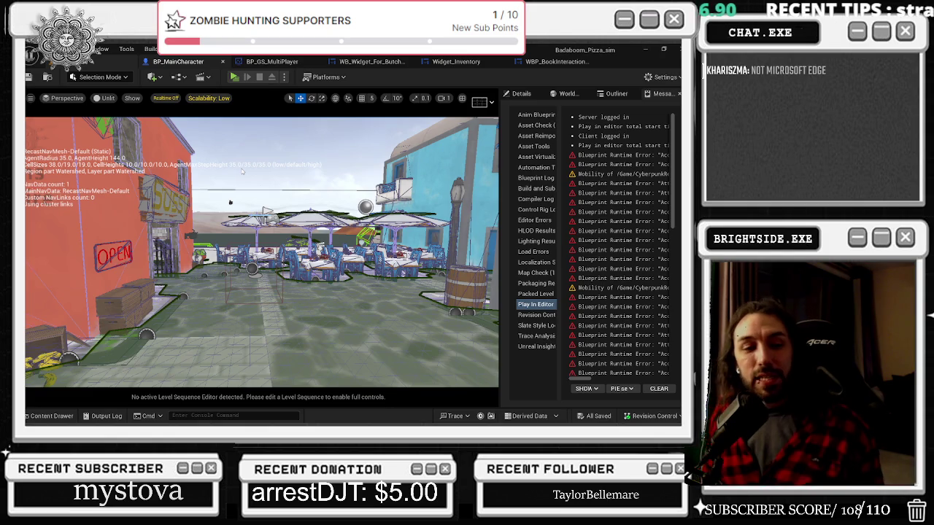
Open the Showcase level blueprint from the Blueprints dropdown and pan toward the respawn the host section
{"action": "key", "text": "alt+Tab"}
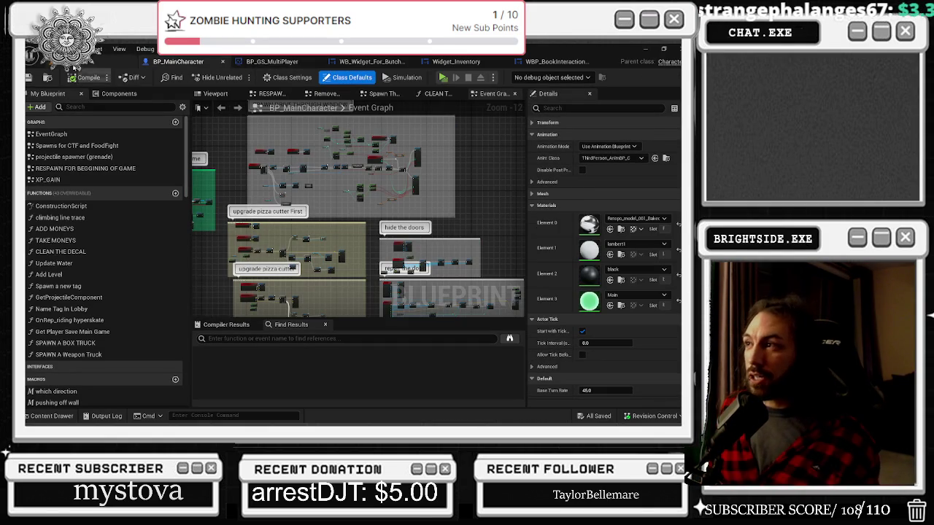
{"action": "key", "text": "alt+Tab"}
{"action": "left_click", "coordinate": [177, 77]}
{"action": "left_click", "coordinate": [202, 144]}
{"action": "scroll", "coordinate": [364, 225], "scroll_direction": "down", "scroll_amount": 8}
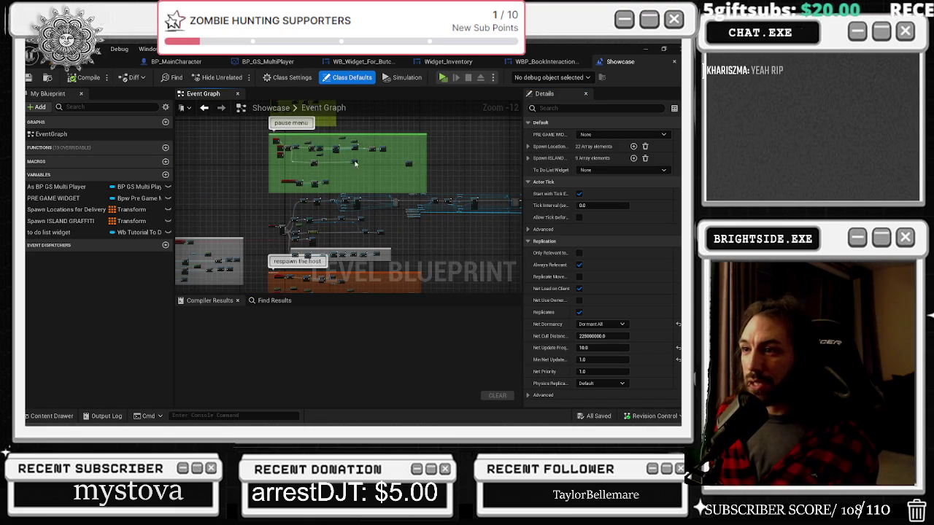
{"action": "left_click_drag", "start_coordinate": [279, 235], "coordinate": [288, 148]}
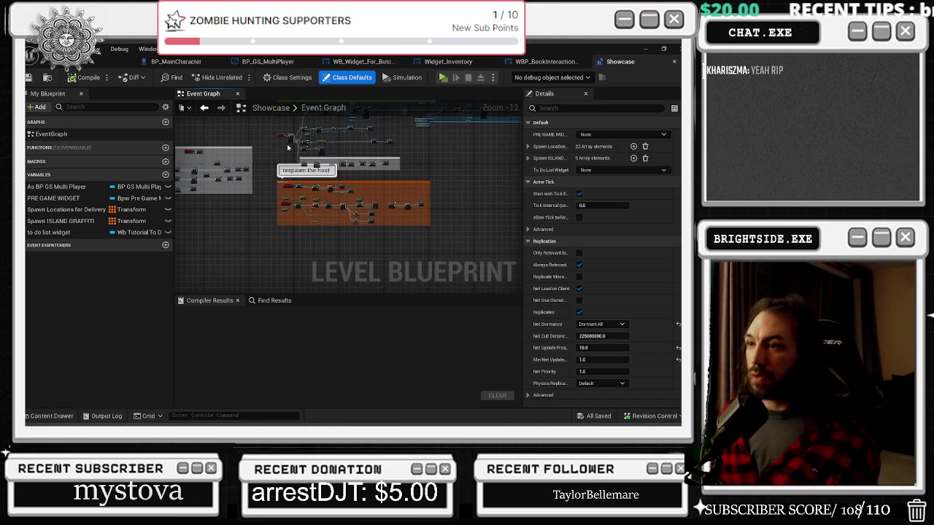
Drag the 'respawn the host' comment group up and to the right in the Showcase Event Graph
{"action": "left_click", "coordinate": [356, 197]}
{"action": "scroll", "coordinate": [283, 181], "scroll_direction": "up", "scroll_amount": 5}
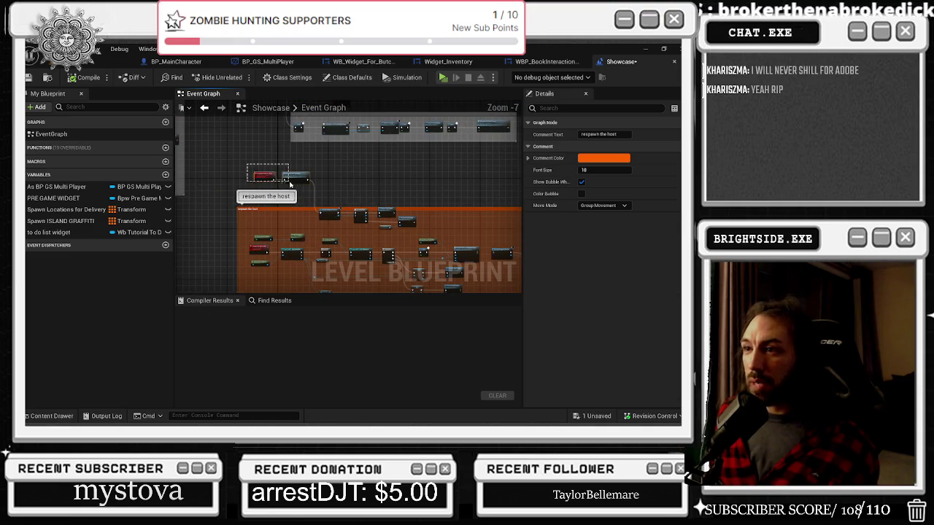
{"action": "left_click", "coordinate": [290, 185]}
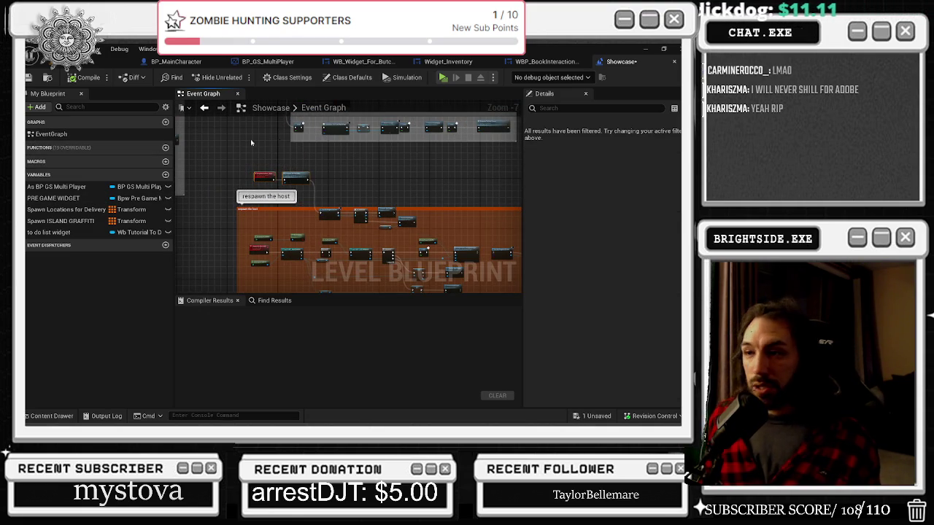
{"action": "left_click_drag", "start_coordinate": [234, 161], "coordinate": [301, 239]}
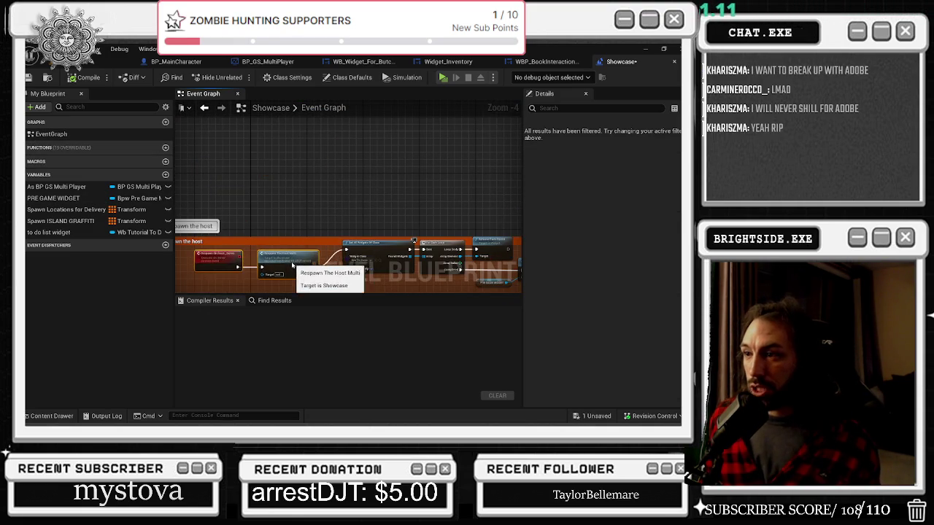
{"action": "scroll", "coordinate": [341, 231], "scroll_direction": "down", "scroll_amount": 3}
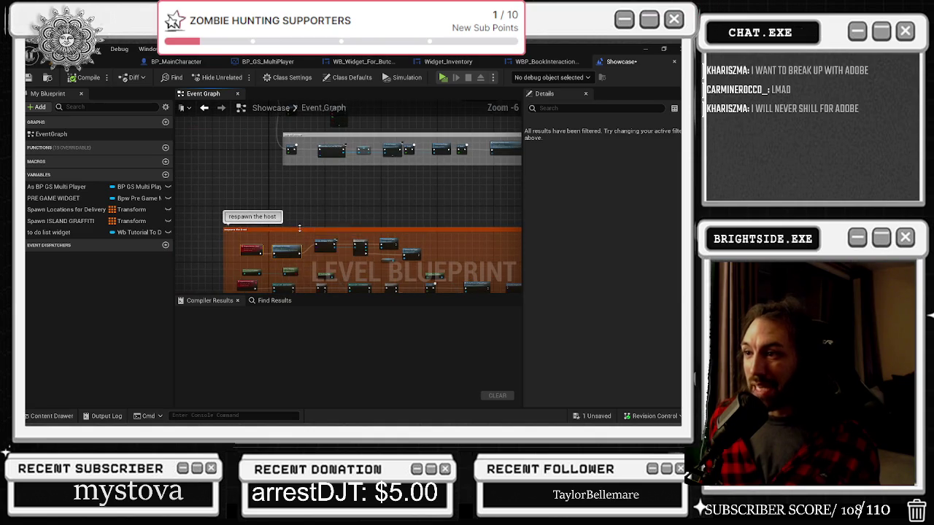
{"action": "mouse_move", "coordinate": [341, 230]}
{"action": "left_mouse_down"}
{"action": "mouse_move", "coordinate": [321, 248]}
{"action": "mouse_move", "coordinate": [302, 211]}
{"action": "mouse_move", "coordinate": [348, 187]}
{"action": "mouse_move", "coordinate": [267, 188]}
{"action": "mouse_move", "coordinate": [180, 239]}
{"action": "left_mouse_up"}
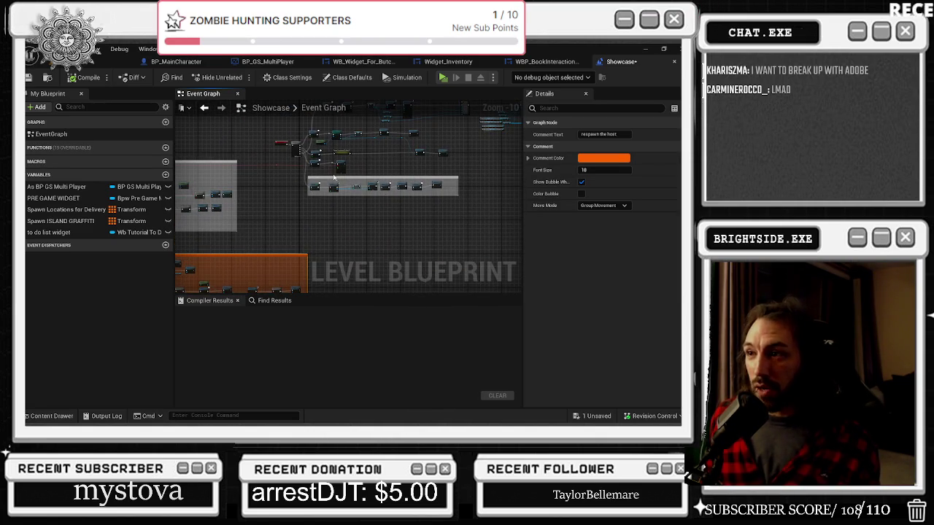
{"action": "left_click_drag", "start_coordinate": [333, 207], "coordinate": [226, 187]}
{"action": "scroll", "coordinate": [234, 188], "scroll_direction": "down", "scroll_amount": 1}
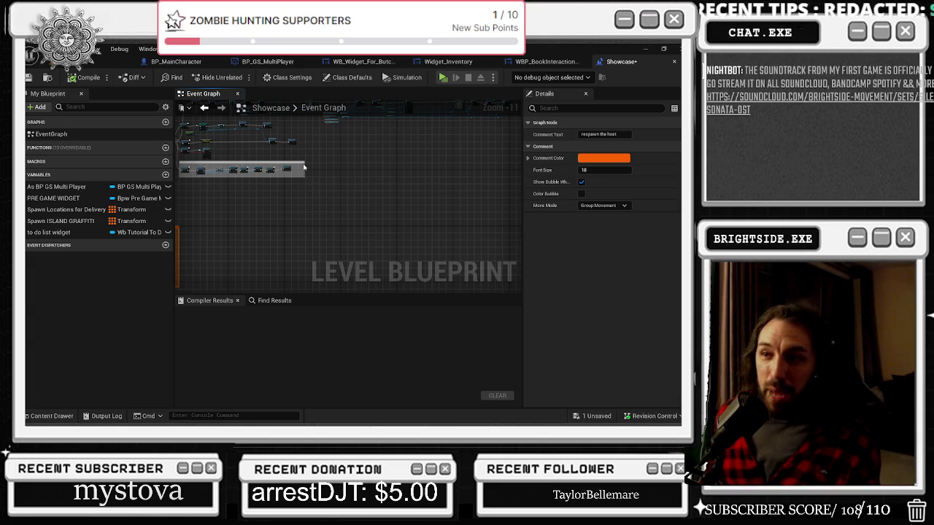
{"action": "scroll", "coordinate": [306, 189], "scroll_direction": "down", "scroll_amount": 1}
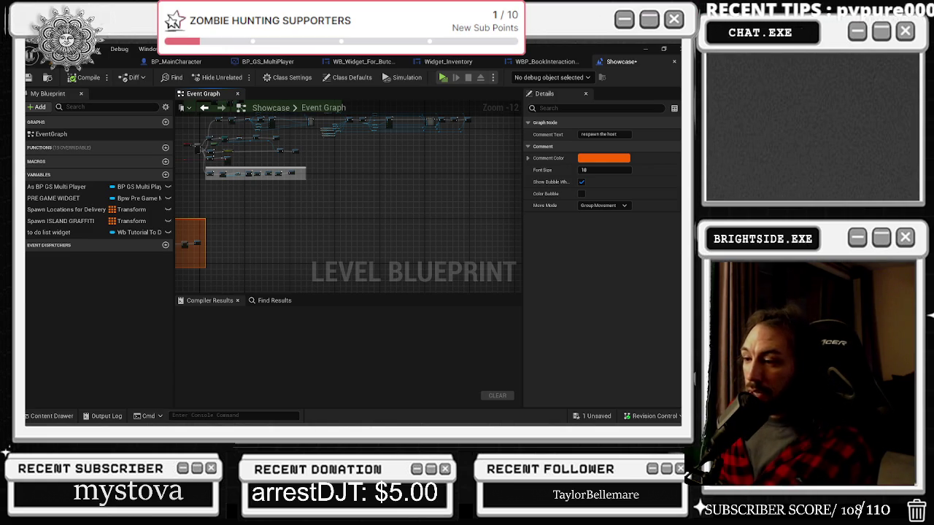
{"action": "scroll", "coordinate": [404, 227], "scroll_direction": "up", "scroll_amount": 5}
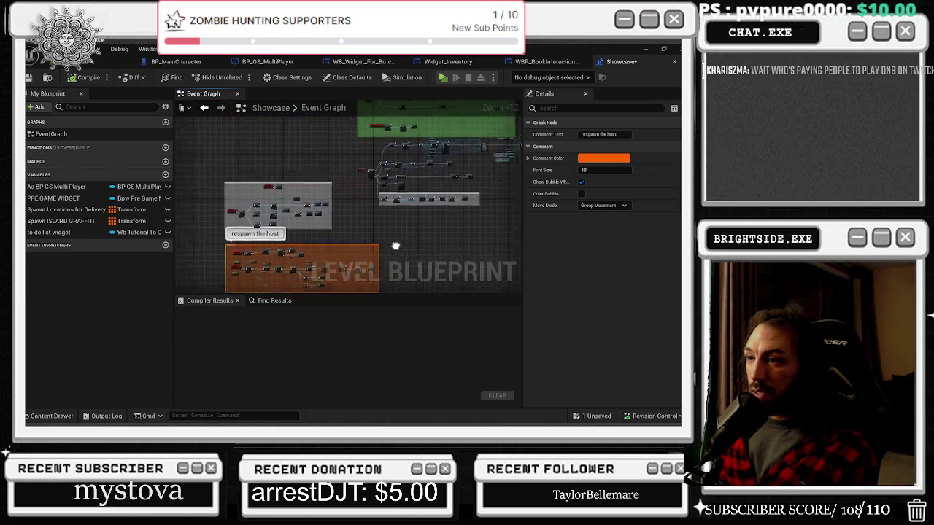
{"action": "mouse_move", "coordinate": [404, 226]}
{"action": "left_mouse_down"}
{"action": "mouse_move", "coordinate": [409, 217]}
{"action": "mouse_move", "coordinate": [319, 208]}
{"action": "left_mouse_up"}
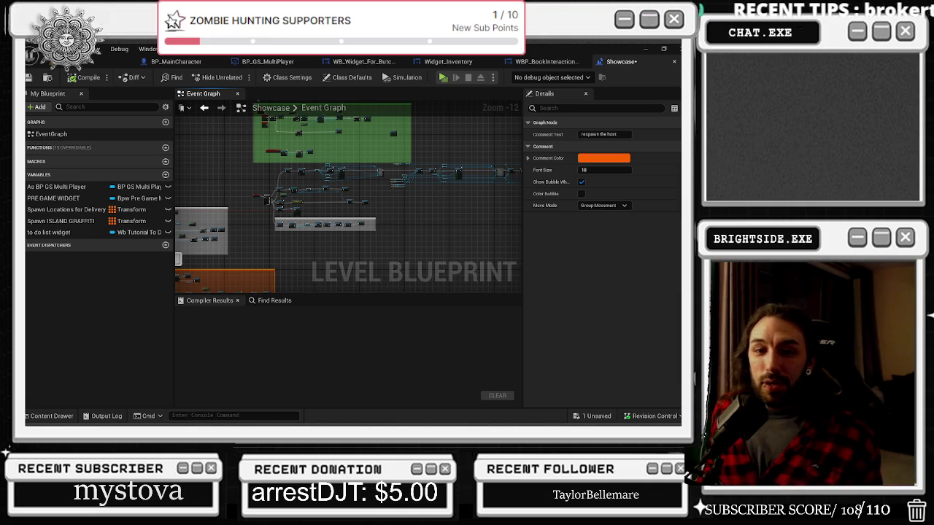
Paste the copied nodes onto empty canvas and widen the function reference fix prompt
{"action": "left_click_drag", "start_coordinate": [324, 195], "coordinate": [252, 222]}
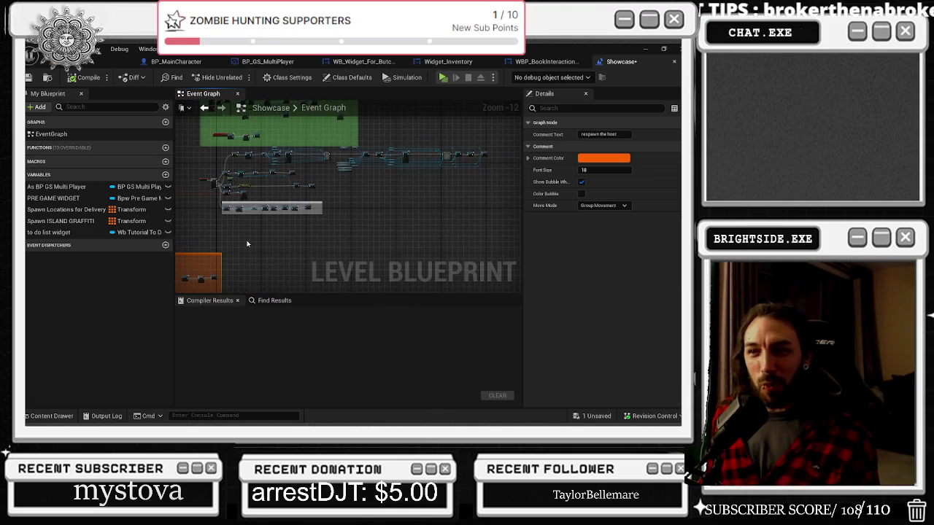
{"action": "left_click", "coordinate": [254, 229]}
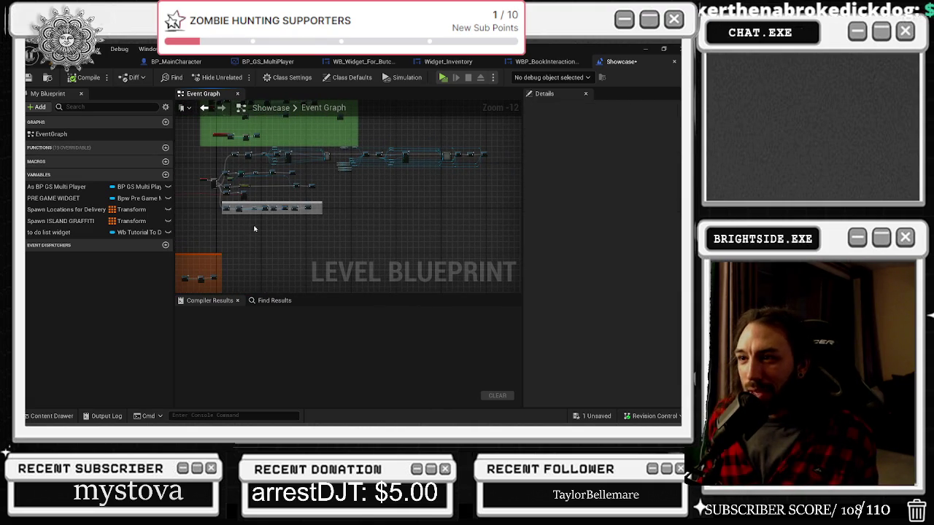
{"action": "scroll", "coordinate": [254, 229], "scroll_direction": "up", "scroll_amount": 2}
{"action": "scroll", "coordinate": [276, 219], "scroll_direction": "down", "scroll_amount": 1}
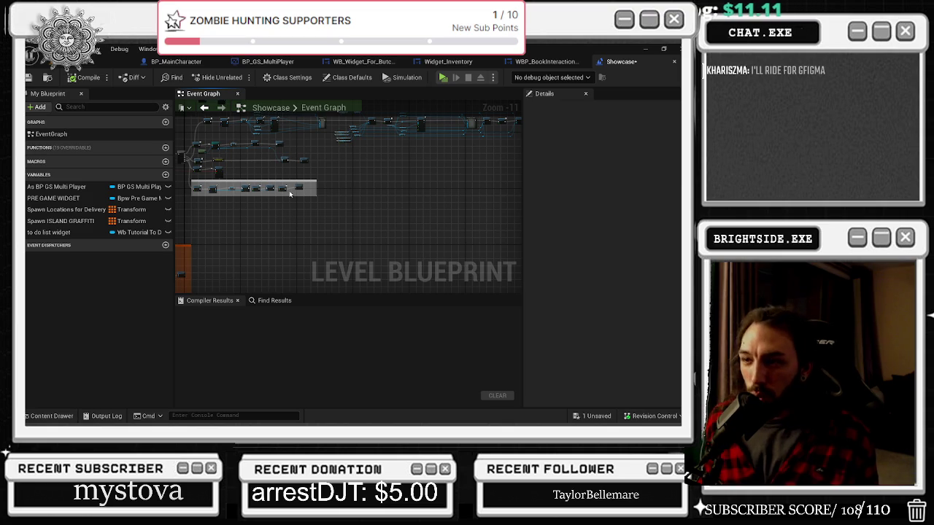
{"action": "key", "text": "ctrl+v"}
{"action": "left_click_drag", "start_coordinate": [491, 260], "coordinate": [589, 260]}
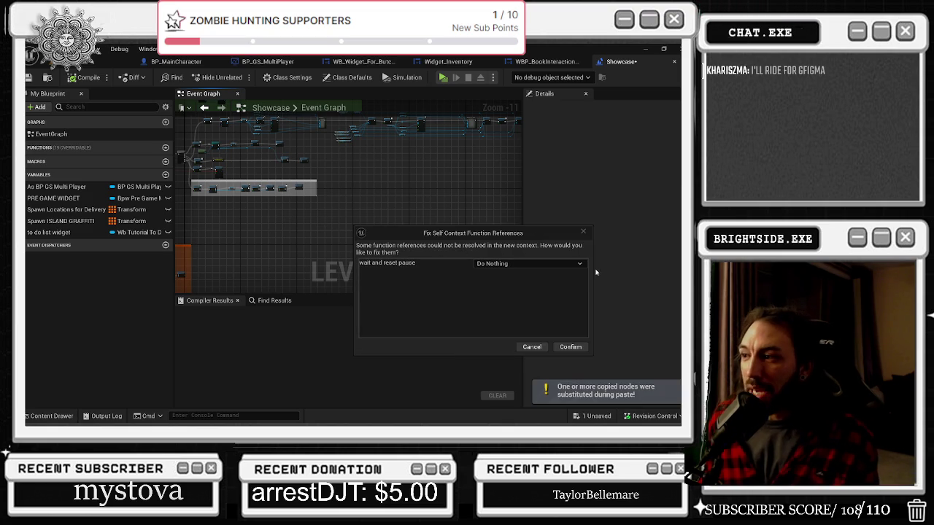
Reposition the Fix Self Context Function References prompt and leave 'wait and reset pause' on Do Nothing
{"action": "mouse_move", "coordinate": [479, 235]}
{"action": "left_mouse_down"}
{"action": "mouse_move", "coordinate": [432, 245]}
{"action": "mouse_move", "coordinate": [548, 214]}
{"action": "left_mouse_up"}
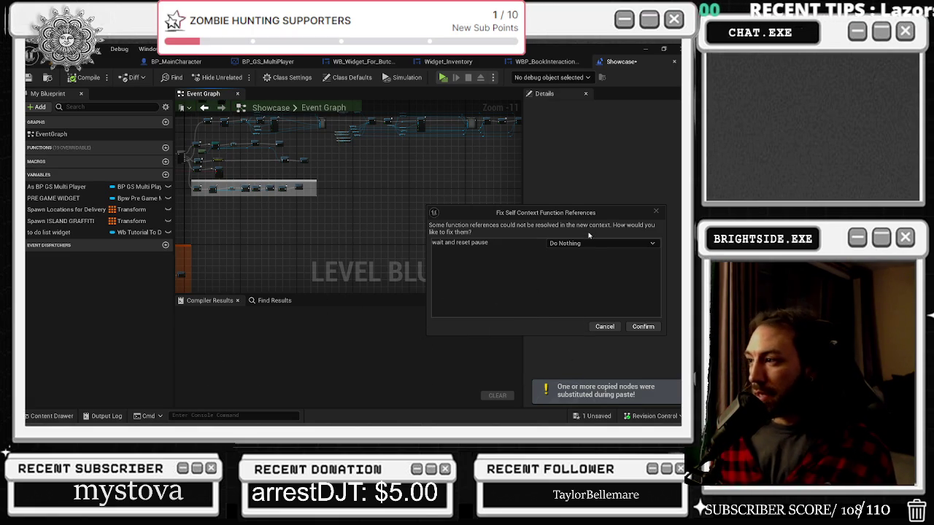
{"action": "left_click_drag", "start_coordinate": [498, 210], "coordinate": [333, 217]}
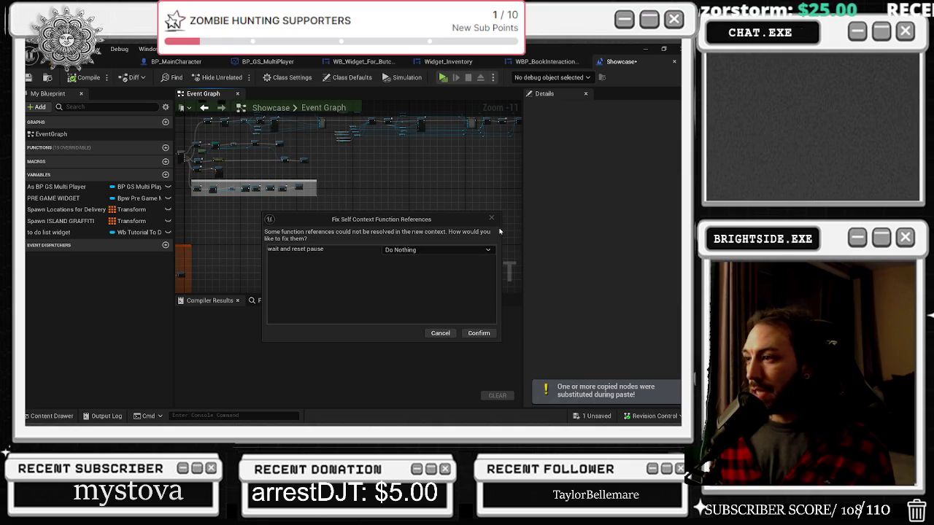
{"action": "left_click_drag", "start_coordinate": [498, 231], "coordinate": [443, 228]}
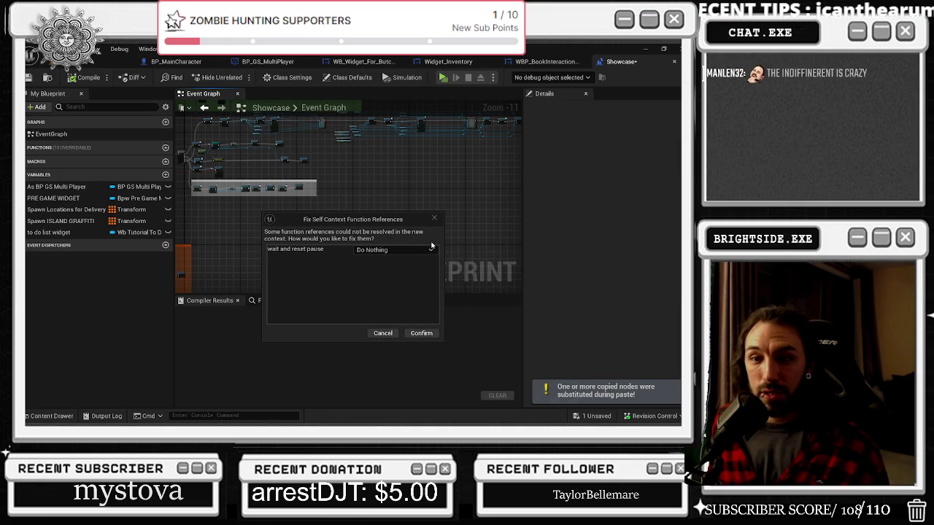
{"action": "left_click", "coordinate": [378, 254]}
{"action": "left_click", "coordinate": [314, 261]}
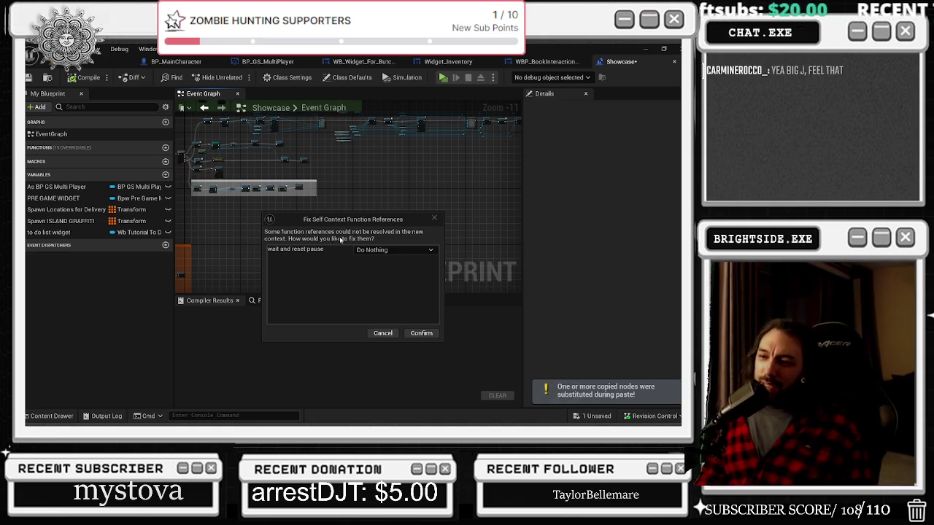
{"action": "left_click_drag", "start_coordinate": [445, 234], "coordinate": [458, 235]}
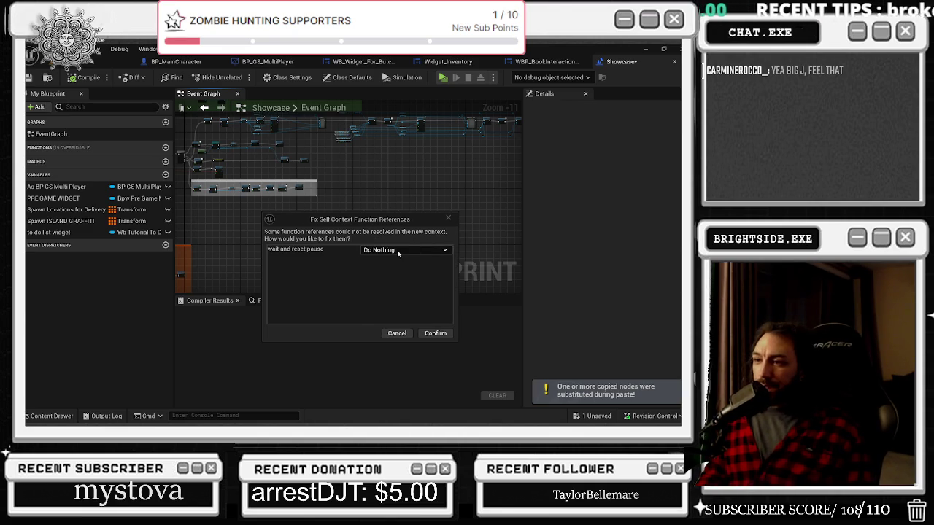
{"action": "left_click", "coordinate": [393, 253]}
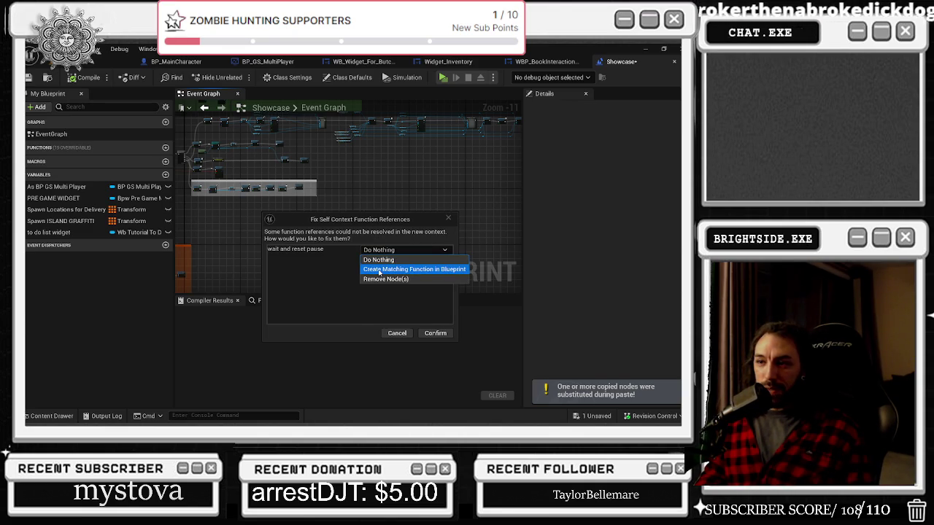
{"action": "left_click", "coordinate": [379, 269]}
{"action": "left_click", "coordinate": [438, 250]}
{"action": "left_click", "coordinate": [377, 260]}
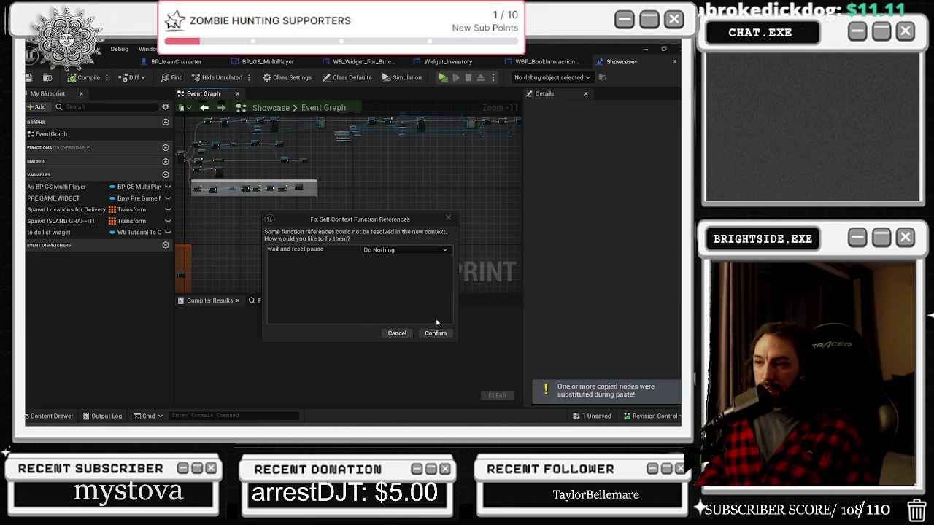
Confirm the paste, then select the pasted nodes and wrap them in a new comment box
{"action": "left_click", "coordinate": [435, 333]}
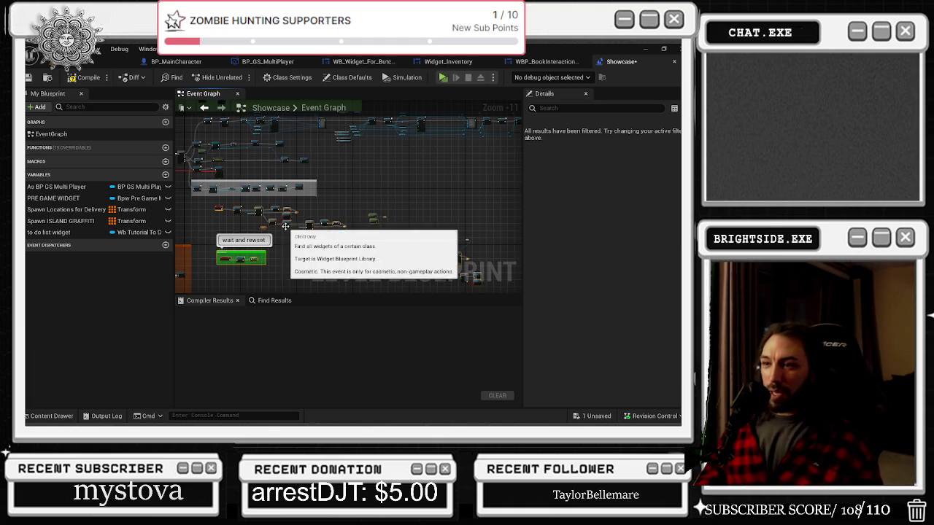
{"action": "scroll", "coordinate": [272, 218], "scroll_direction": "down", "scroll_amount": 1}
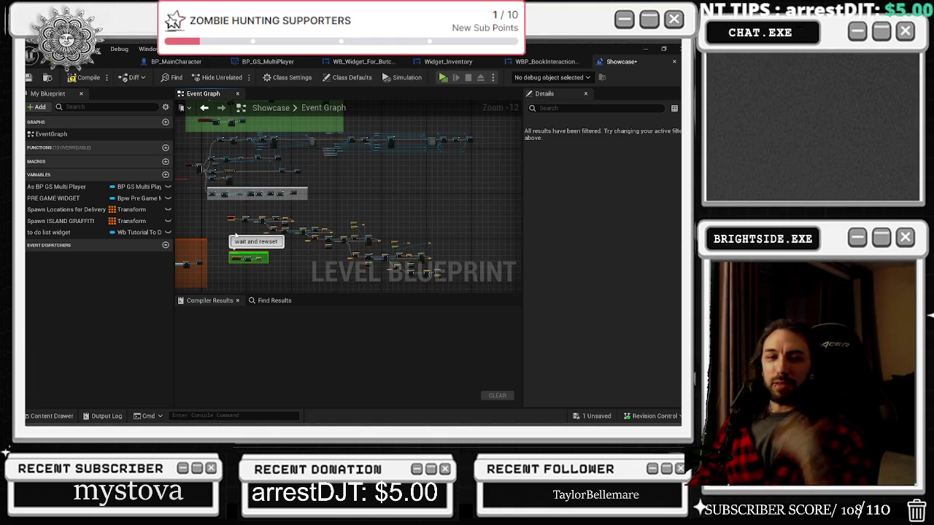
{"action": "mouse_move", "coordinate": [223, 209]}
{"action": "left_mouse_down"}
{"action": "mouse_move", "coordinate": [268, 263]}
{"action": "mouse_move", "coordinate": [412, 278]}
{"action": "mouse_move", "coordinate": [443, 266]}
{"action": "left_mouse_up"}
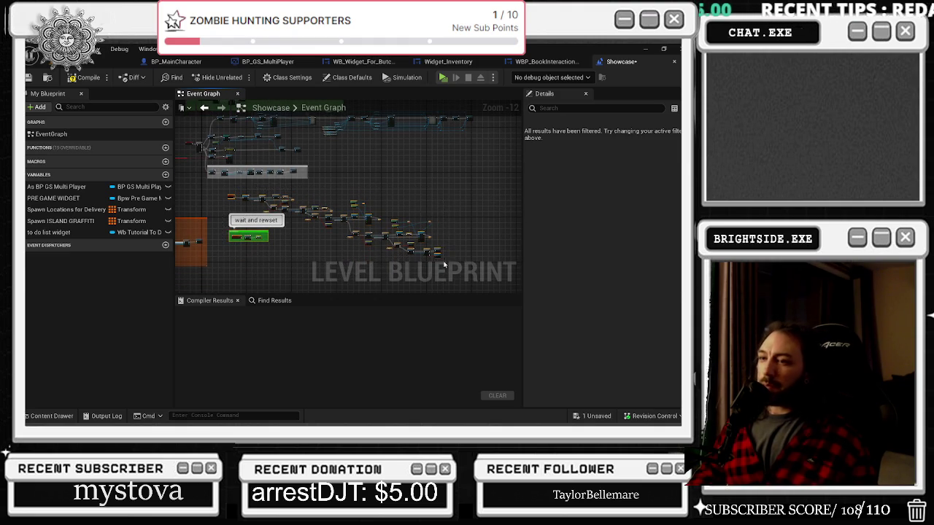
{"action": "key", "text": "c"}
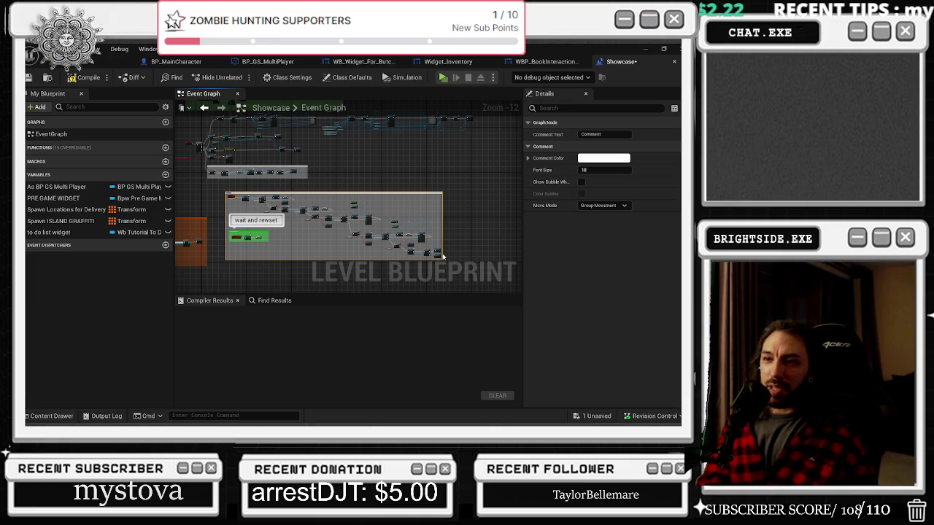
{"action": "scroll", "coordinate": [241, 214], "scroll_direction": "up", "scroll_amount": 7}
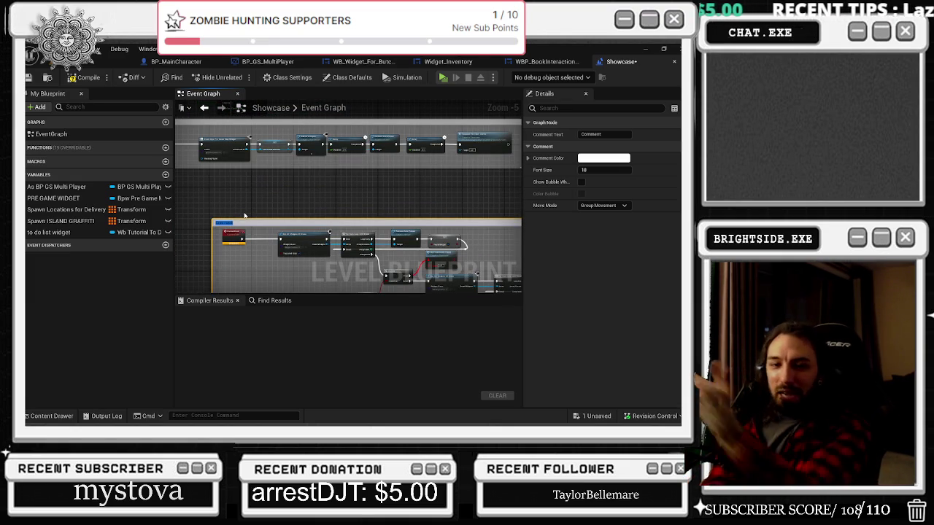
Skip the YouTube ad so the mix resumes, then return to the blueprint editor
{"action": "key", "text": "alt+Tab"}
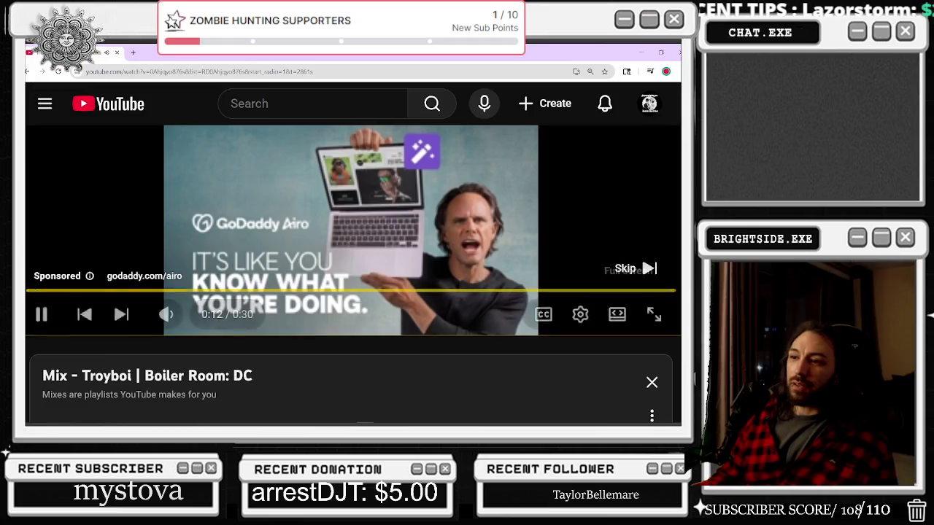
{"action": "left_click", "coordinate": [630, 269]}
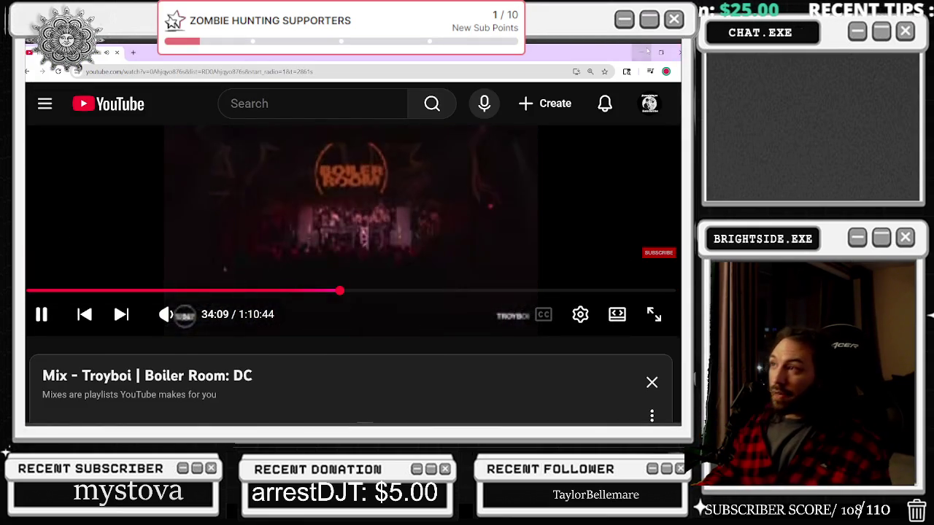
{"action": "key", "text": "alt+Tab"}
{"action": "scroll", "coordinate": [226, 228], "scroll_direction": "up", "scroll_amount": 3}
Title the new comment box 'Pause Widget check'
{"action": "key", "text": "c"}
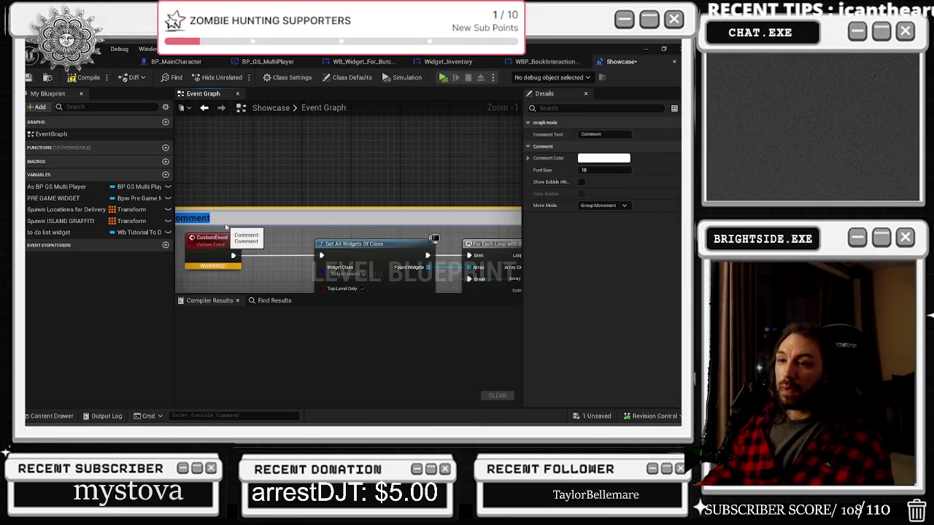
{"action": "key", "text": "BackSpace"}
{"action": "type", "text": "ause W"}
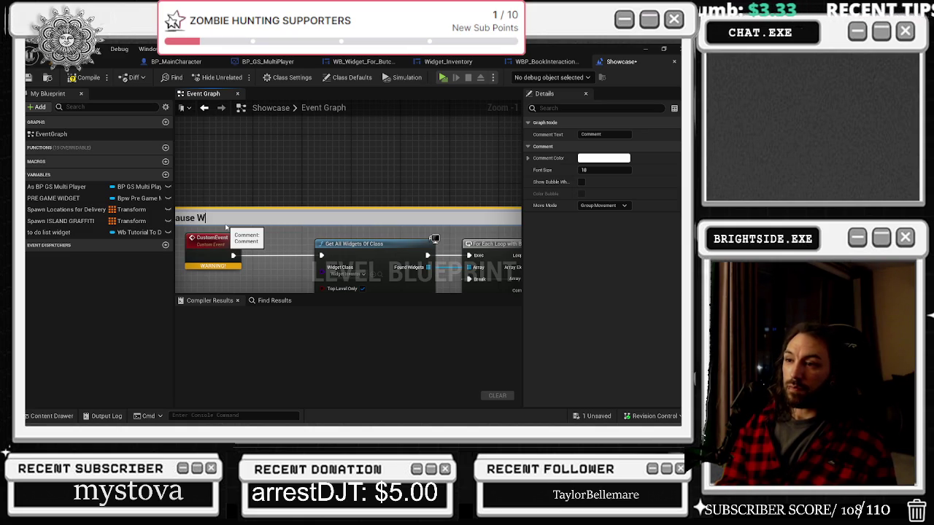
{"action": "type", "text": "idget check"}
{"action": "key", "text": "Return"}
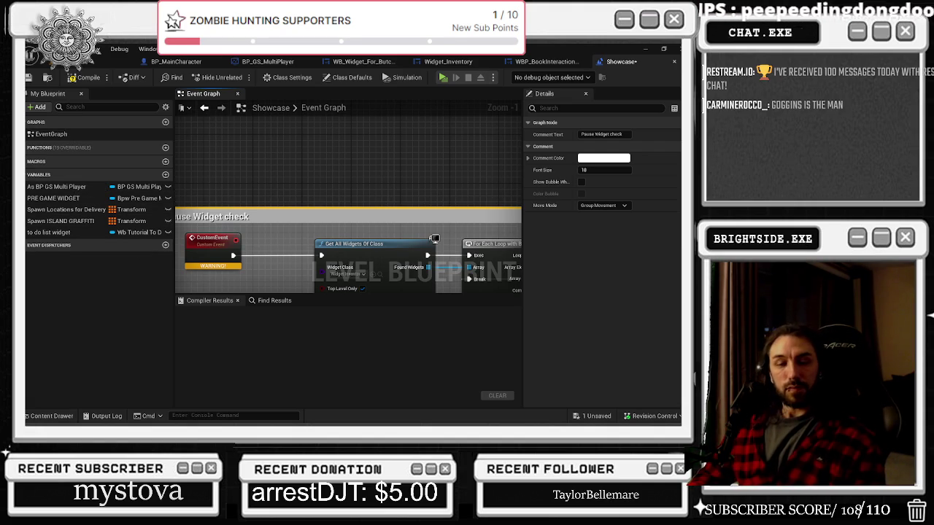
Rename the custom event to 'pause widget check' in Details and nudge it upward
{"action": "scroll", "coordinate": [301, 228], "scroll_direction": "down", "scroll_amount": 3}
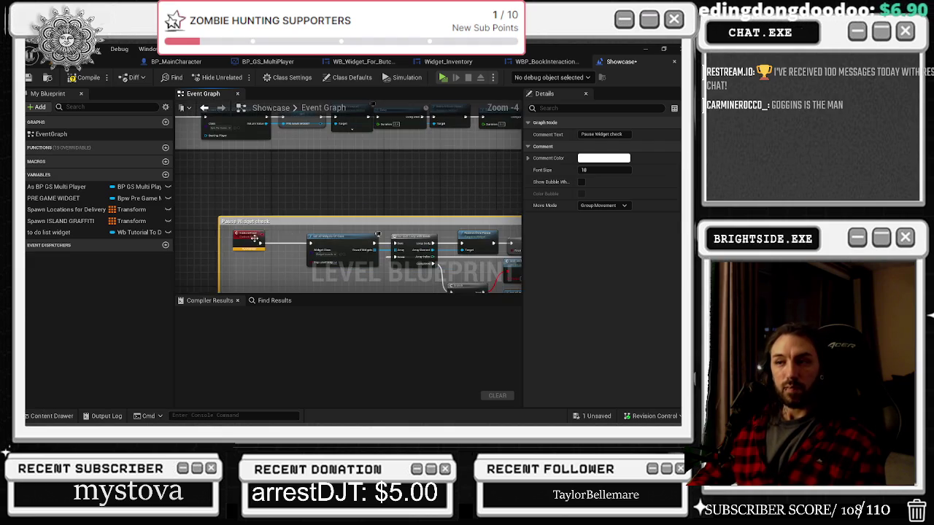
{"action": "left_click", "coordinate": [257, 242]}
{"action": "scroll", "coordinate": [257, 242], "scroll_direction": "up", "scroll_amount": 2}
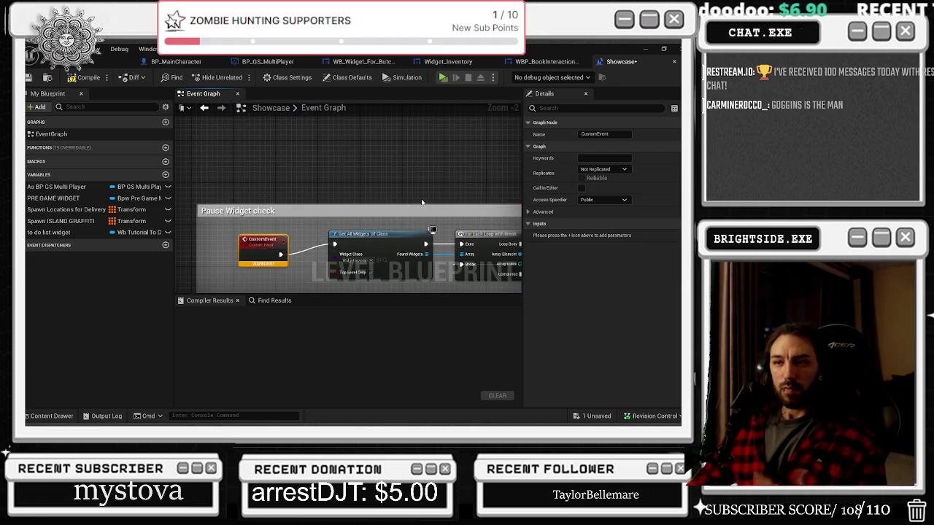
{"action": "left_click", "coordinate": [600, 134]}
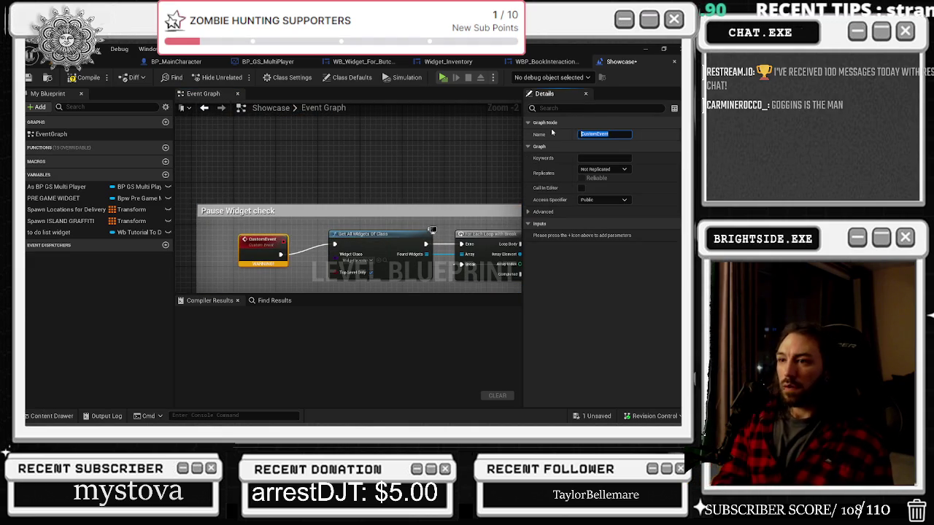
{"action": "type", "text": "pause widget check"}
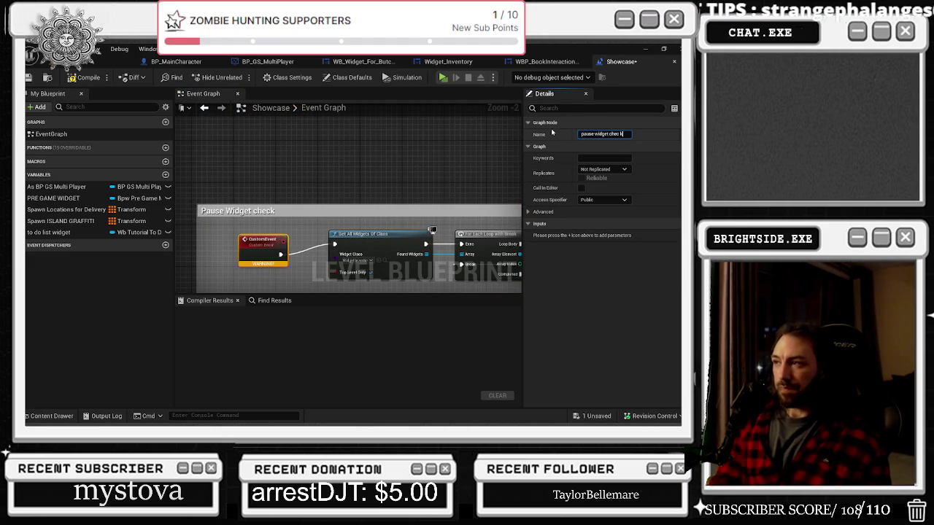
{"action": "key", "text": "Return"}
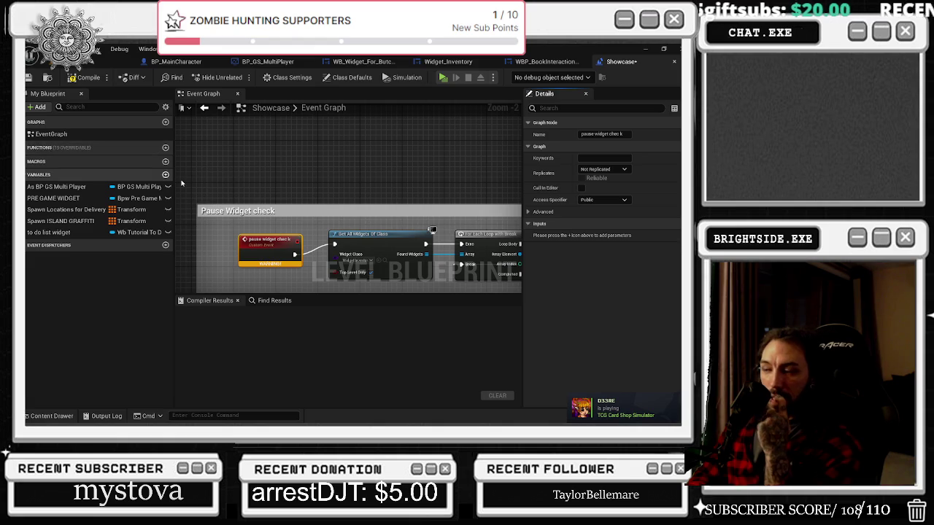
{"action": "left_click_drag", "start_coordinate": [287, 253], "coordinate": [293, 242]}
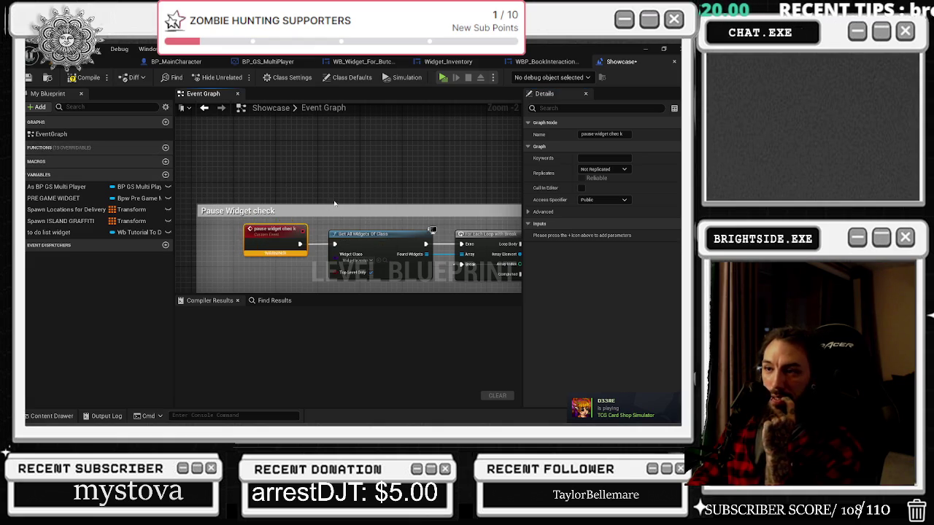
Return to the Badaboom_Pizza_sim level viewport and fly the camera into the alley
{"action": "scroll", "coordinate": [318, 178], "scroll_direction": "down", "scroll_amount": 4}
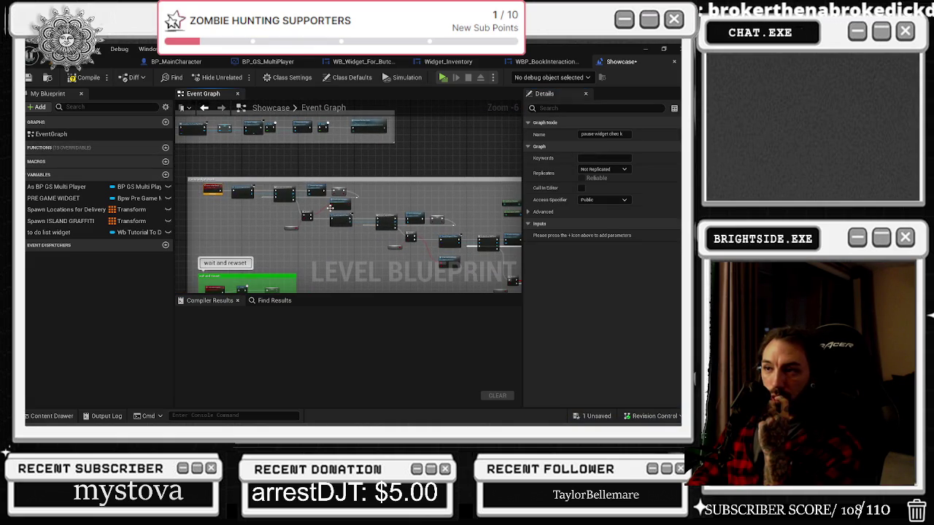
{"action": "scroll", "coordinate": [349, 213], "scroll_direction": "up", "scroll_amount": 5}
{"action": "scroll", "coordinate": [357, 208], "scroll_direction": "down", "scroll_amount": 8}
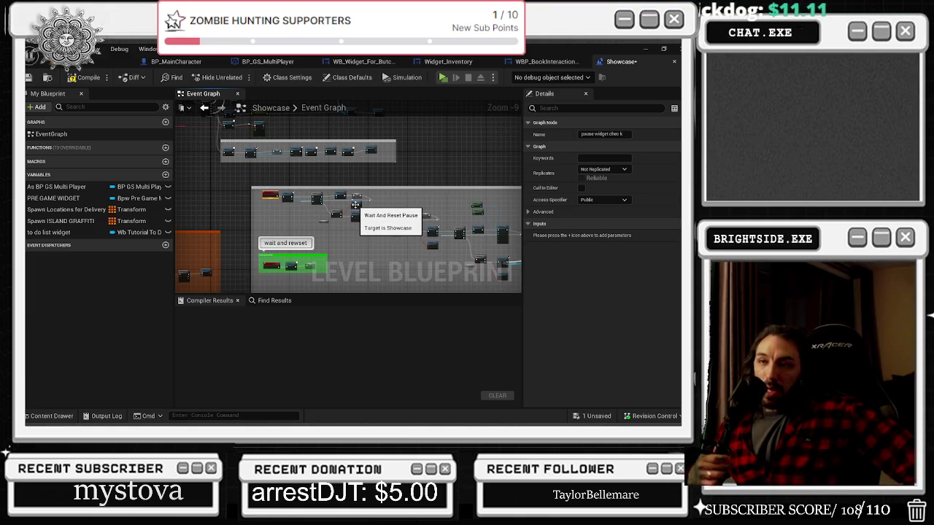
{"action": "left_click", "coordinate": [109, 61]}
{"action": "mouse_move", "coordinate": [230, 202]}
{"action": "left_mouse_down"}
{"action": "mouse_move", "coordinate": [241, 219]}
{"action": "mouse_move", "coordinate": [251, 178]}
{"action": "left_mouse_up"}
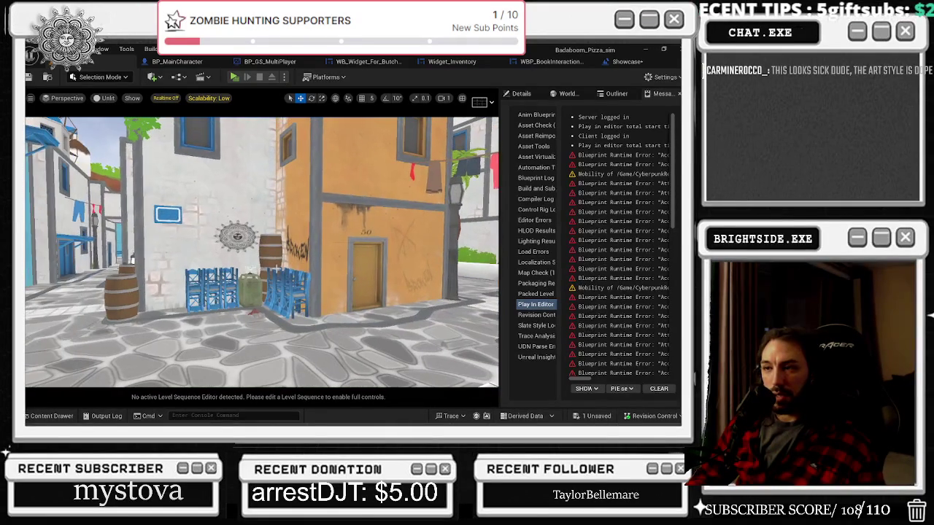
Save the Showcase map, play the level, and open the failing Showcase blueprint from the errors dialog
{"action": "left_click", "coordinate": [588, 416]}
{"action": "left_click", "coordinate": [426, 338]}
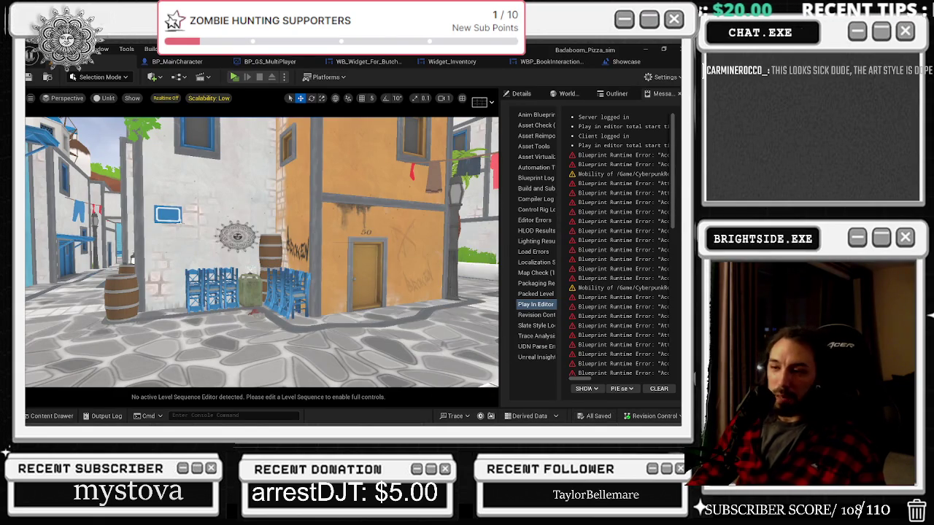
{"action": "mouse_move", "coordinate": [186, 221]}
{"action": "left_mouse_down"}
{"action": "mouse_move", "coordinate": [164, 186]}
{"action": "mouse_move", "coordinate": [164, 197]}
{"action": "left_mouse_up"}
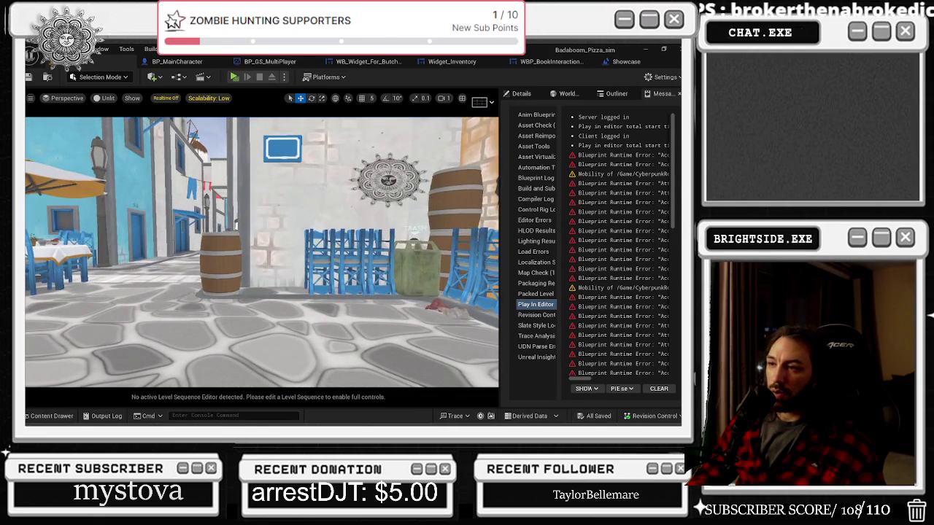
{"action": "left_click", "coordinate": [233, 77]}
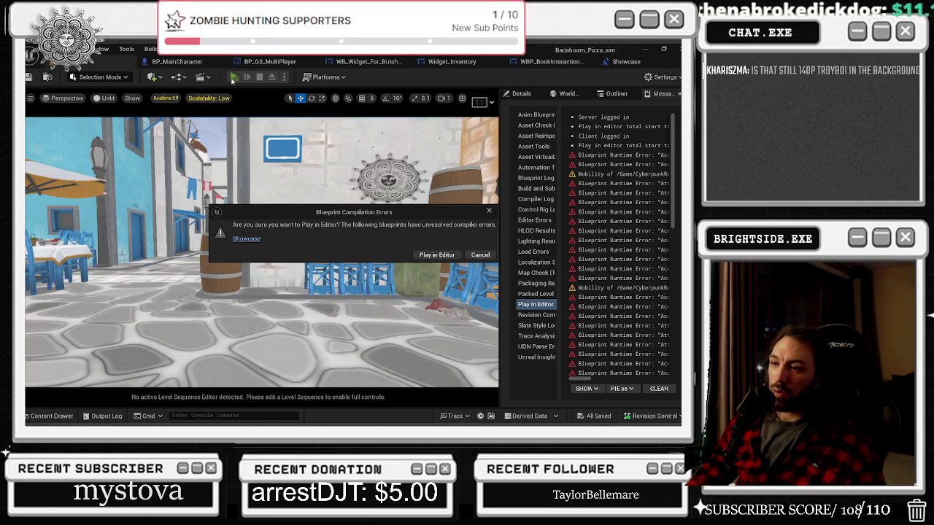
{"action": "left_click", "coordinate": [246, 239]}
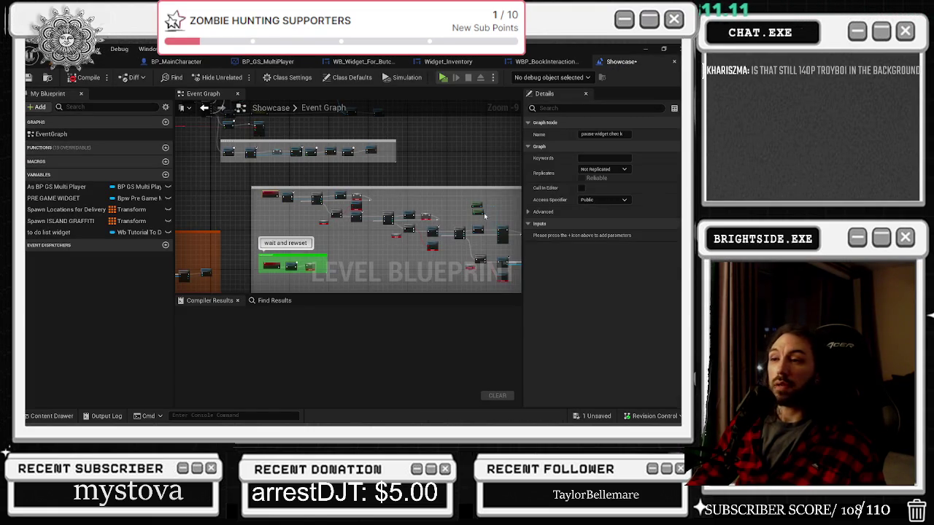
Create a Boolean Found Widget variable from the SET node's Found Widget pin
{"action": "right_click", "coordinate": [397, 234]}
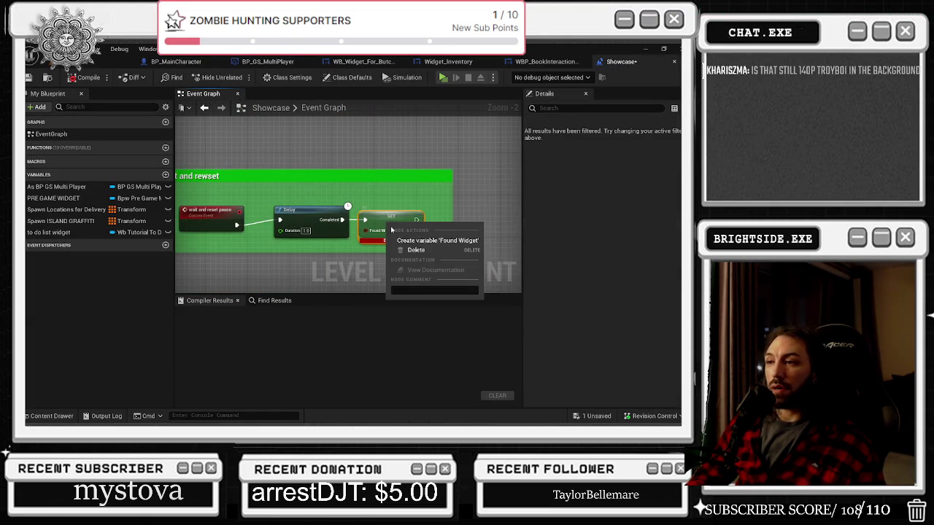
{"action": "left_click", "coordinate": [414, 241]}
{"action": "scroll", "coordinate": [414, 241], "scroll_direction": "down", "scroll_amount": 4}
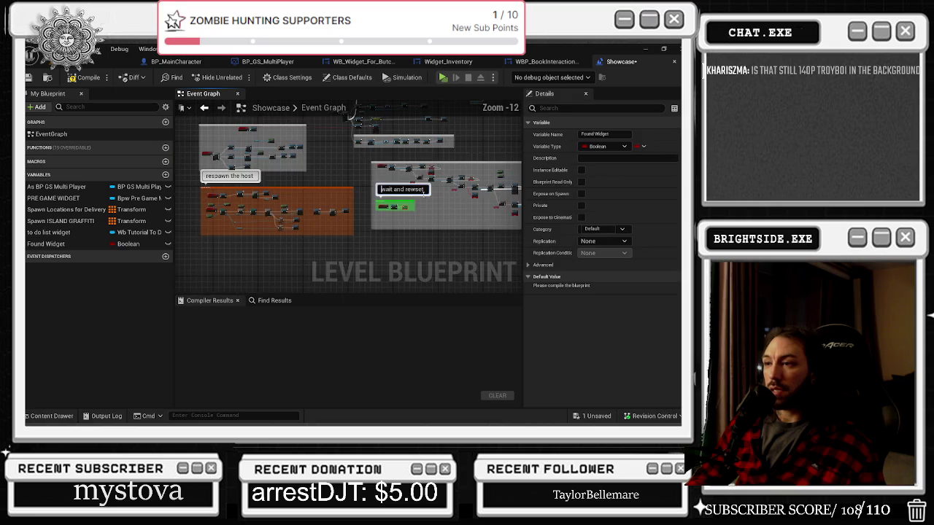
{"action": "scroll", "coordinate": [412, 176], "scroll_direction": "up", "scroll_amount": 4}
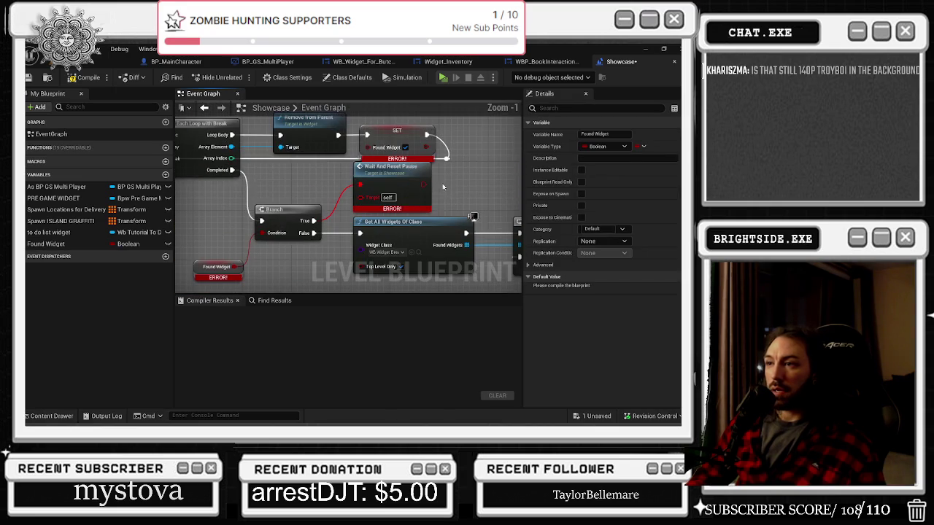
{"action": "scroll", "coordinate": [263, 223], "scroll_direction": "up", "scroll_amount": 1}
{"action": "scroll", "coordinate": [263, 224], "scroll_direction": "down", "scroll_amount": 5}
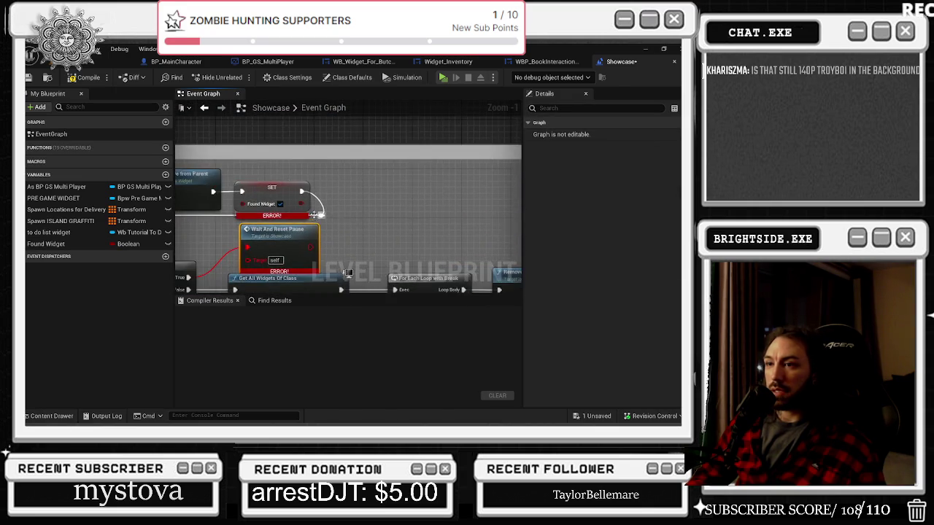
{"action": "scroll", "coordinate": [233, 164], "scroll_direction": "up", "scroll_amount": 7}
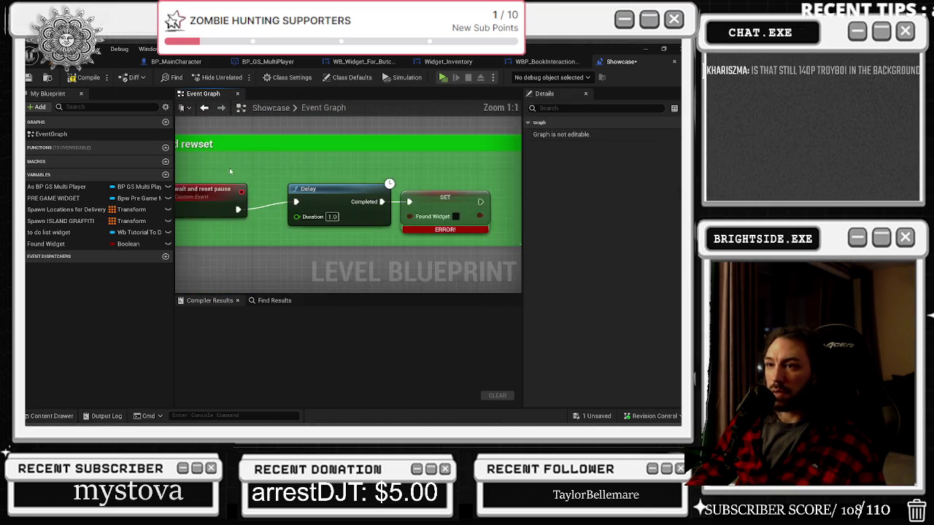
Refresh the Wait And Reset Pause node and recompile the Showcase level blueprint
{"action": "left_click", "coordinate": [260, 203]}
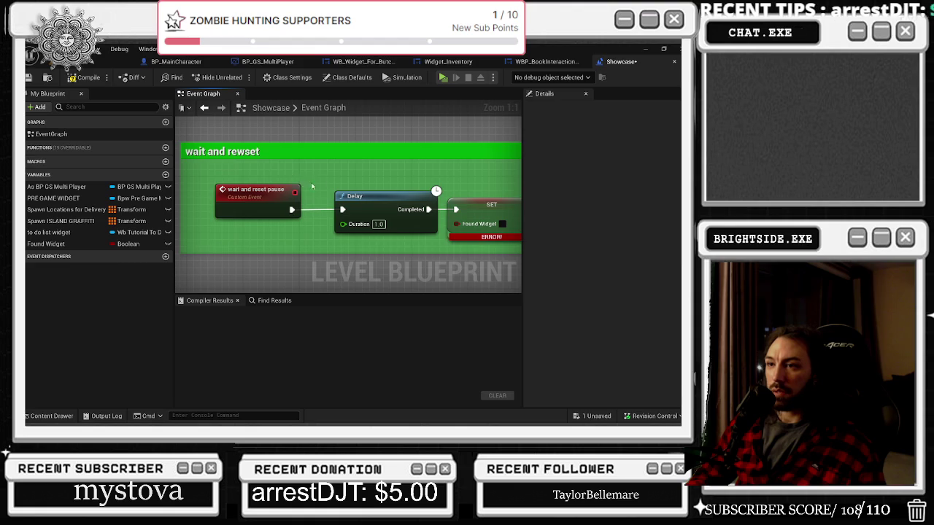
{"action": "mouse_move", "coordinate": [260, 202]}
{"action": "left_mouse_down"}
{"action": "mouse_move", "coordinate": [238, 212]}
{"action": "mouse_move", "coordinate": [309, 269]}
{"action": "left_mouse_up"}
{"action": "left_click", "coordinate": [350, 132]}
{"action": "right_click", "coordinate": [362, 130]}
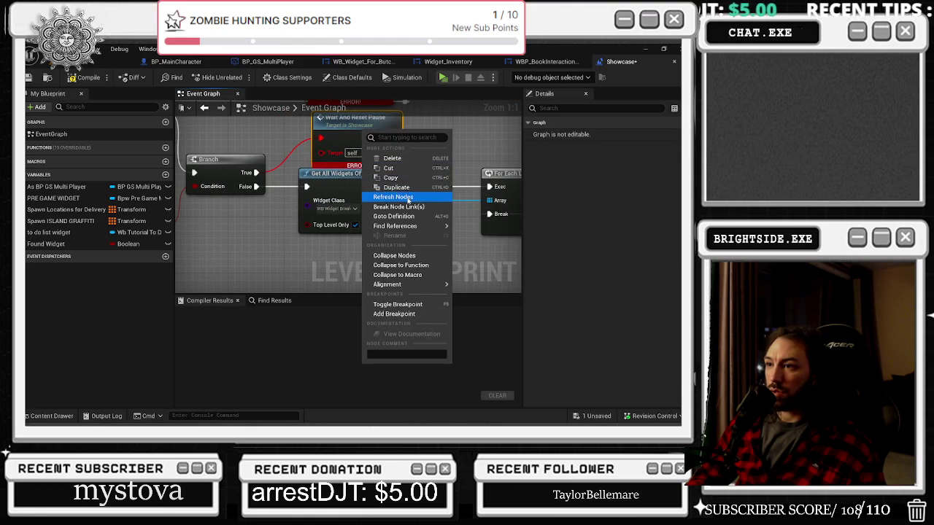
{"action": "left_click", "coordinate": [394, 197]}
{"action": "scroll", "coordinate": [346, 147], "scroll_direction": "down", "scroll_amount": 1}
{"action": "scroll", "coordinate": [346, 147], "scroll_direction": "down", "scroll_amount": 3}
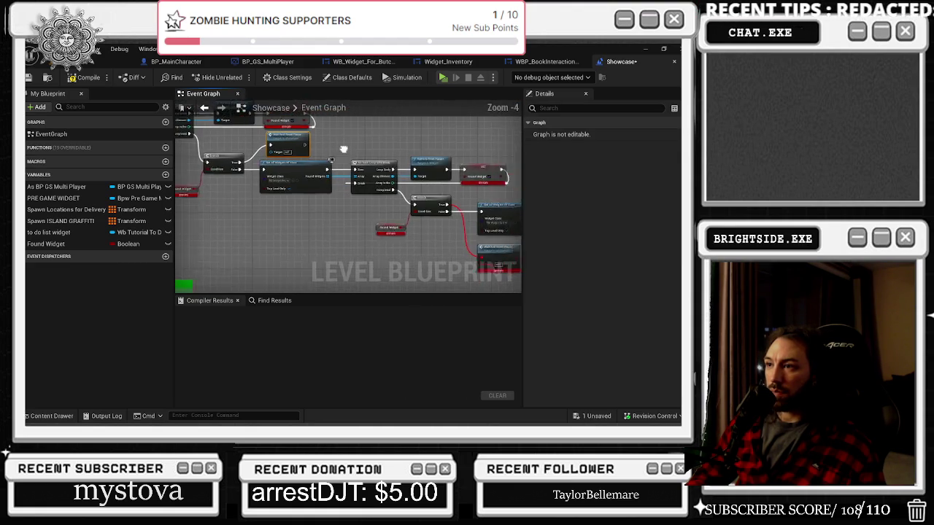
{"action": "left_click", "coordinate": [89, 78]}
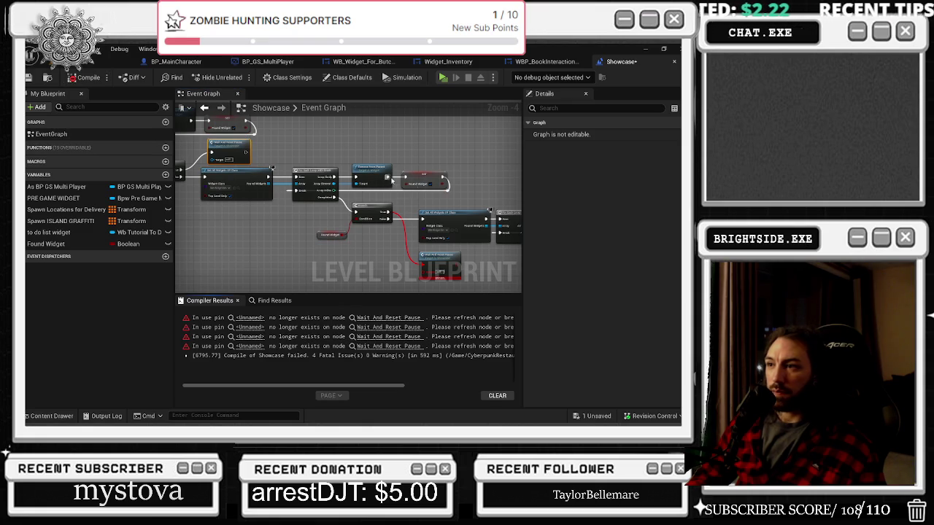
Refresh the first Wait And Reset Pause node twice, repositioning it in between
{"action": "right_click", "coordinate": [440, 260]}
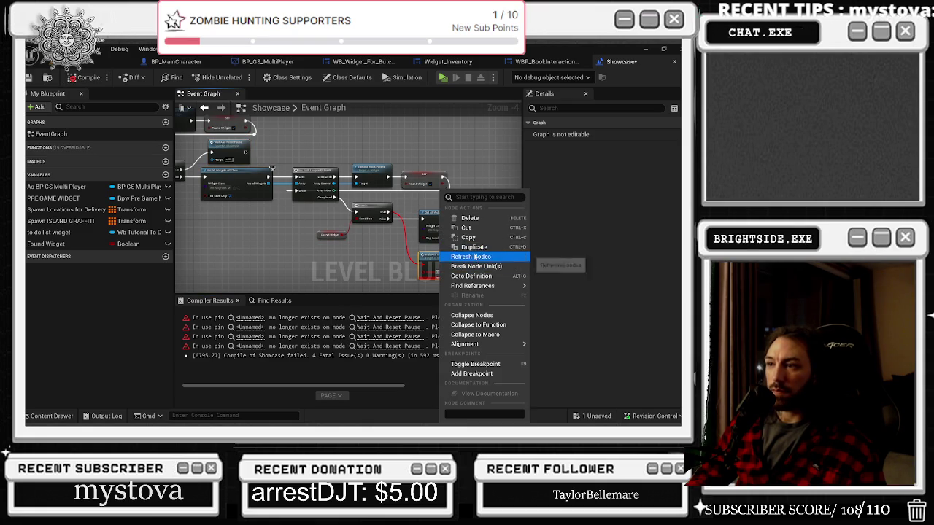
{"action": "left_click", "coordinate": [474, 256]}
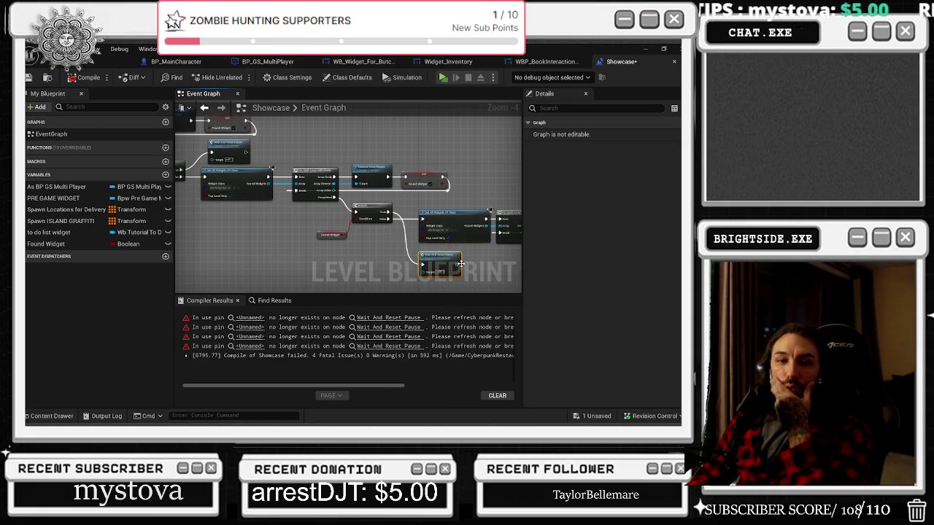
{"action": "left_click_drag", "start_coordinate": [439, 269], "coordinate": [307, 215]}
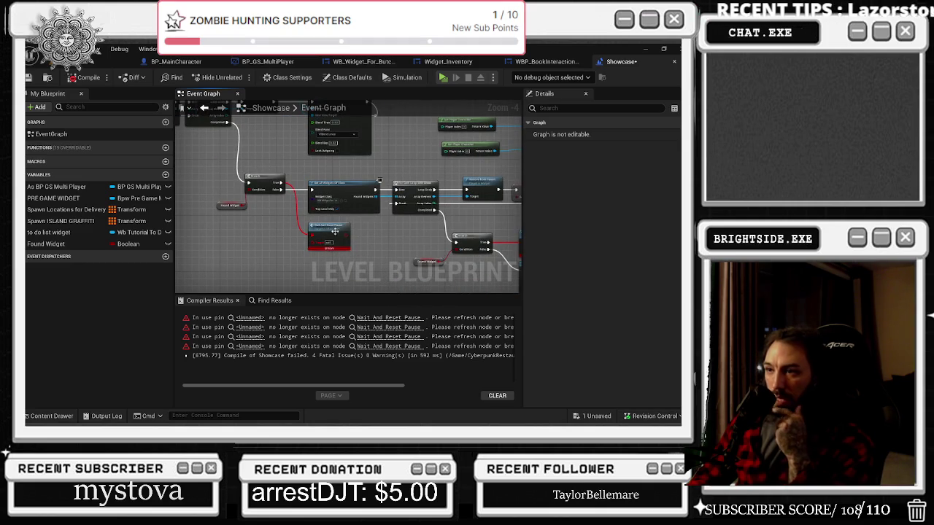
{"action": "right_click", "coordinate": [326, 231]}
{"action": "left_click", "coordinate": [381, 257]}
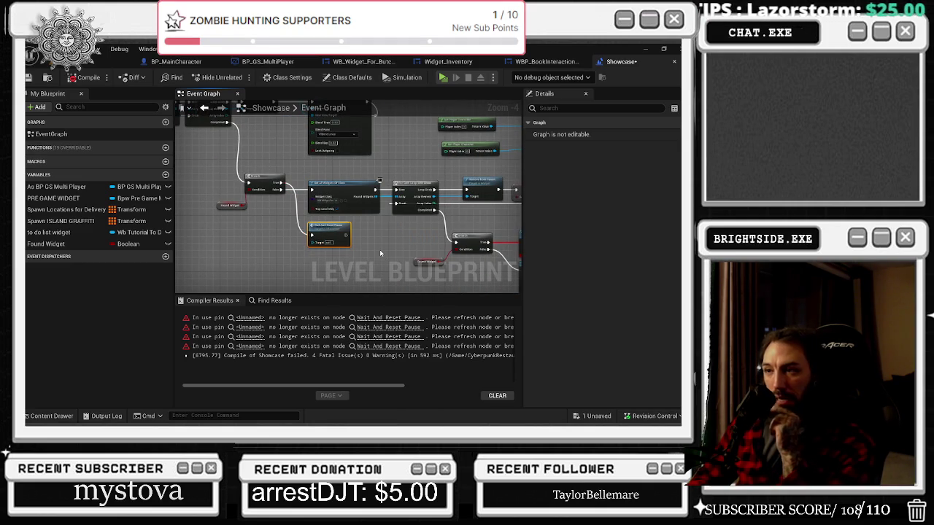
Break stale links on Wait And Reset Pause, refresh the other copy, and return to the Pause Widget check comment
{"action": "right_click", "coordinate": [413, 234]}
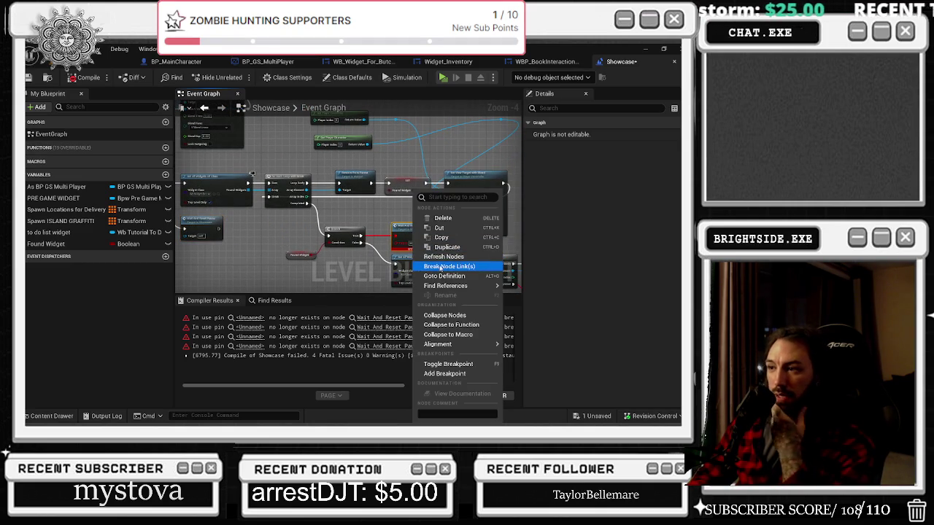
{"action": "left_click", "coordinate": [439, 252]}
{"action": "left_click_drag", "start_coordinate": [439, 249], "coordinate": [372, 254]}
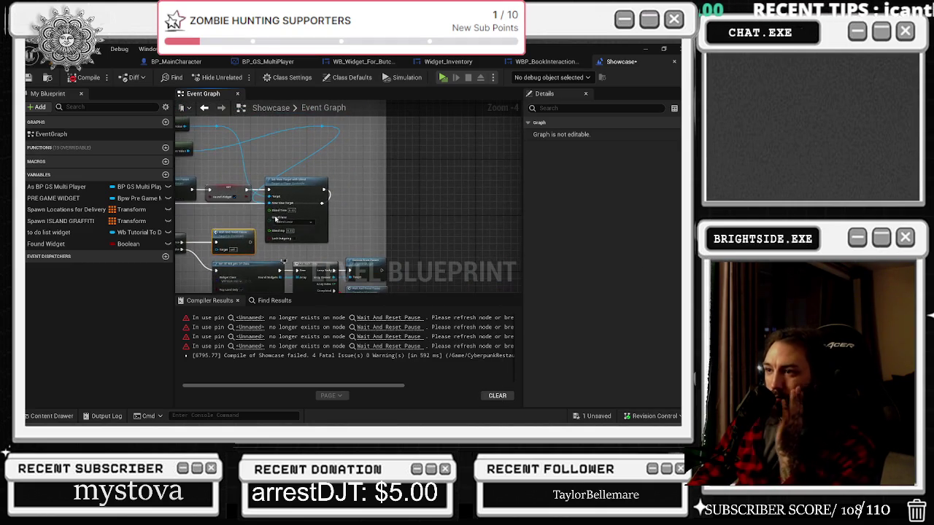
{"action": "right_click", "coordinate": [372, 255]}
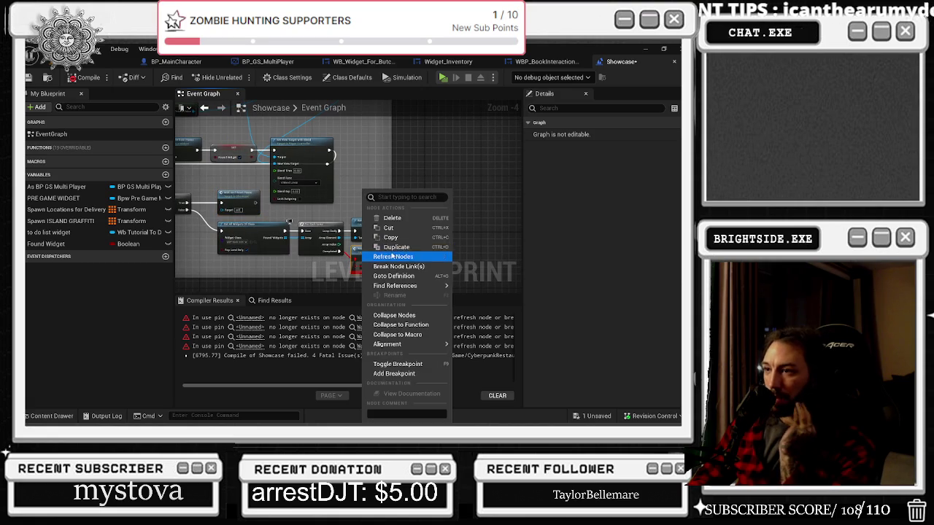
{"action": "left_click", "coordinate": [397, 254]}
{"action": "mouse_move", "coordinate": [338, 203]}
{"action": "left_mouse_down"}
{"action": "mouse_move", "coordinate": [402, 222]}
{"action": "mouse_move", "coordinate": [503, 273]}
{"action": "left_mouse_up"}
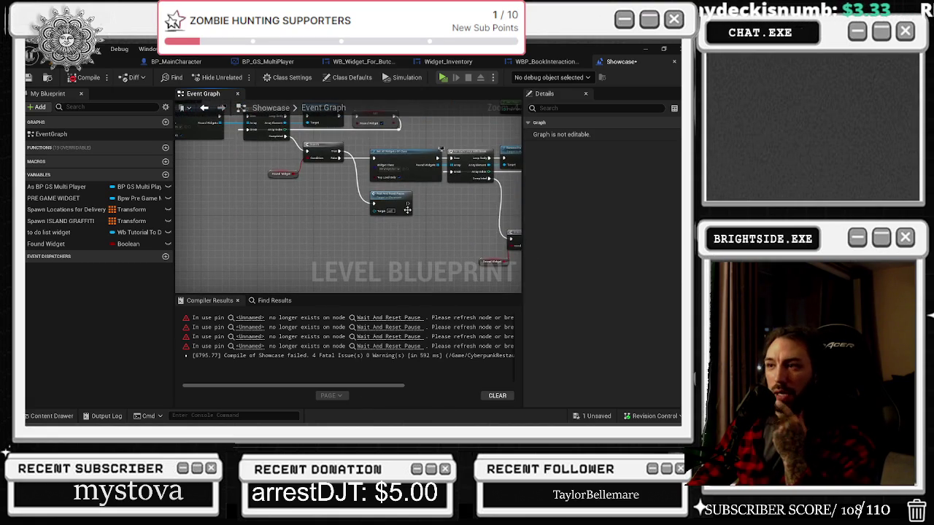
{"action": "left_click_drag", "start_coordinate": [411, 213], "coordinate": [468, 242]}
{"action": "left_click_drag", "start_coordinate": [417, 216], "coordinate": [474, 244]}
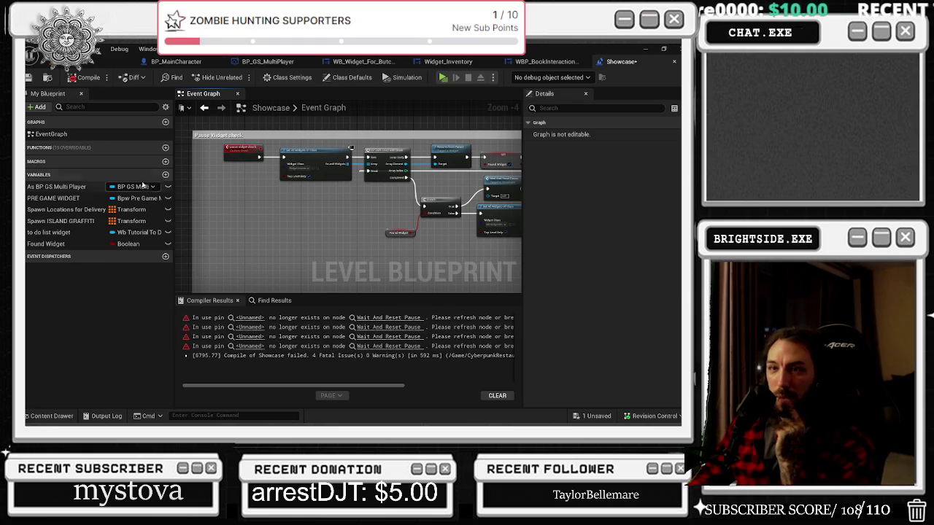
Compile the Showcase level blueprint with F7 and save the map
{"action": "key", "text": "F7"}
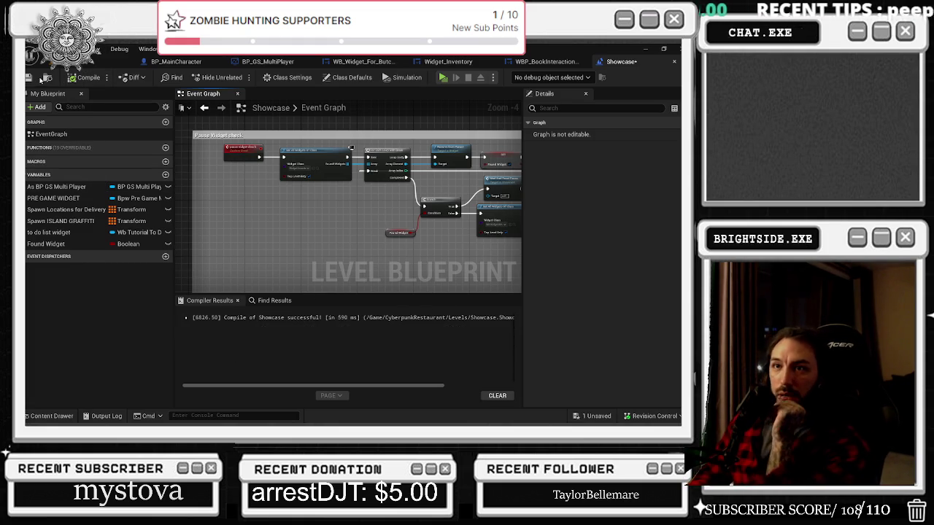
{"action": "left_click", "coordinate": [28, 78]}
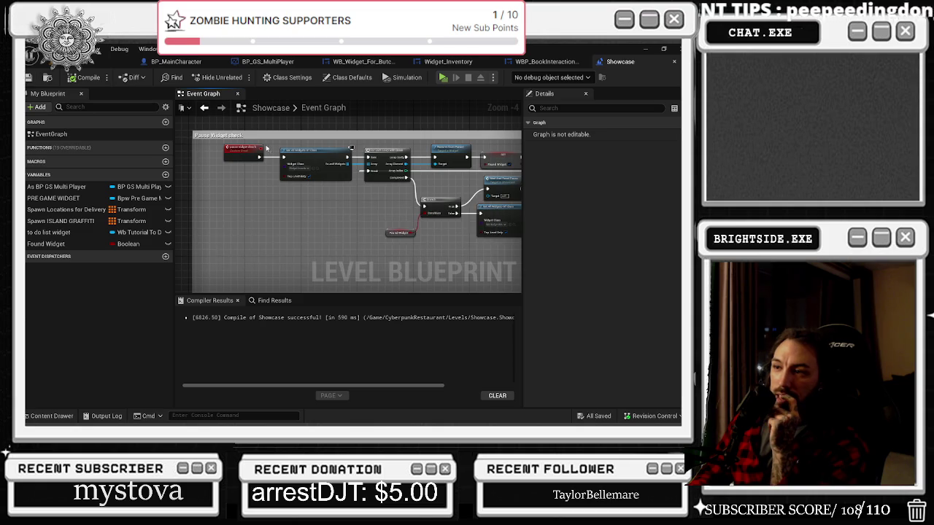
{"action": "scroll", "coordinate": [412, 251], "scroll_direction": "down", "scroll_amount": 5}
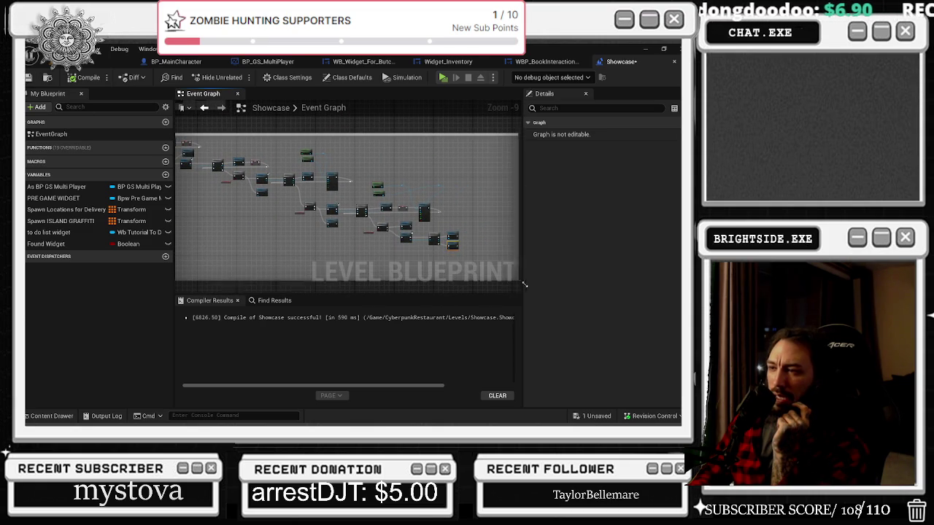
{"action": "scroll", "coordinate": [459, 255], "scroll_direction": "up", "scroll_amount": 5}
{"action": "scroll", "coordinate": [456, 261], "scroll_direction": "up", "scroll_amount": 3}
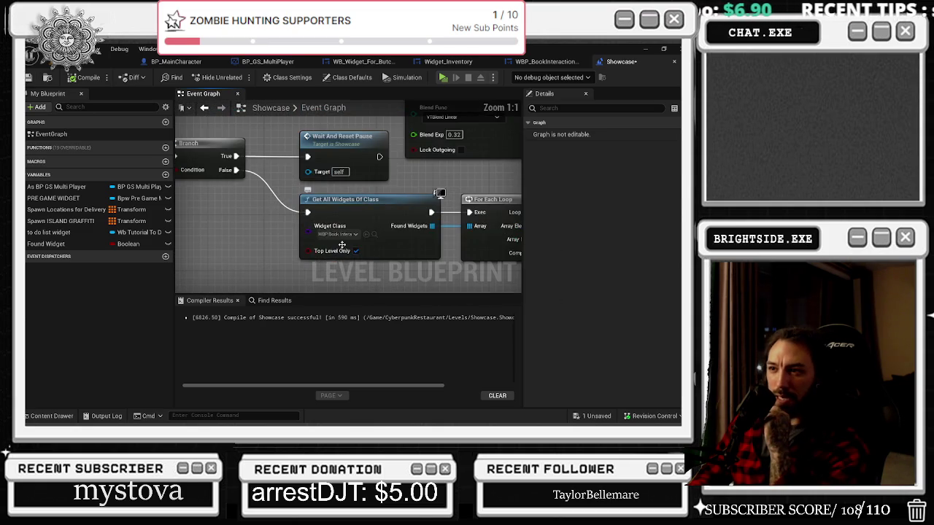
{"action": "scroll", "coordinate": [319, 130], "scroll_direction": "down", "scroll_amount": 1}
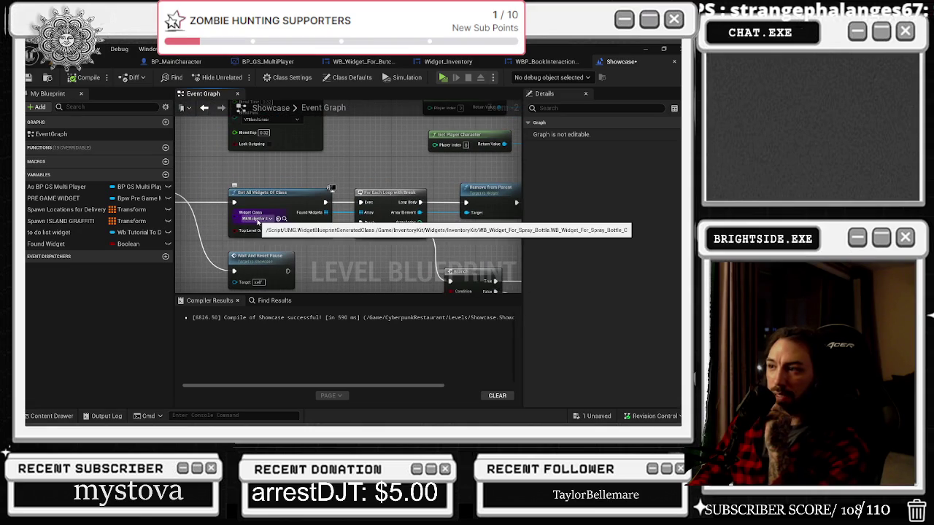
Undo the last two graph changes
{"action": "mouse_move", "coordinate": [270, 226]}
{"action": "left_mouse_down"}
{"action": "mouse_move", "coordinate": [250, 184]}
{"action": "mouse_move", "coordinate": [261, 192]}
{"action": "mouse_move", "coordinate": [451, 197]}
{"action": "left_mouse_up"}
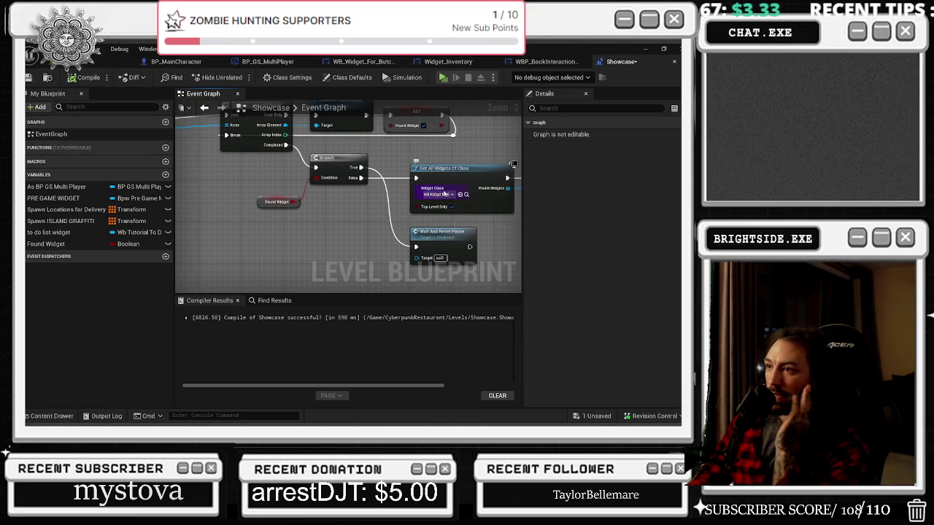
{"action": "key", "text": "ctrl+z"}
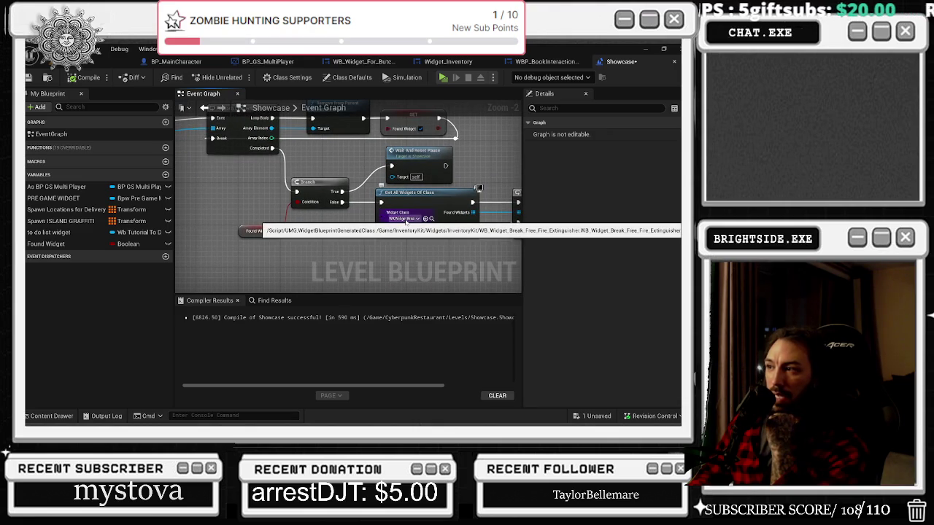
{"action": "key", "text": "ctrl+z"}
{"action": "key", "text": "ctrl+z"}
{"action": "key", "text": "ctrl+z"}
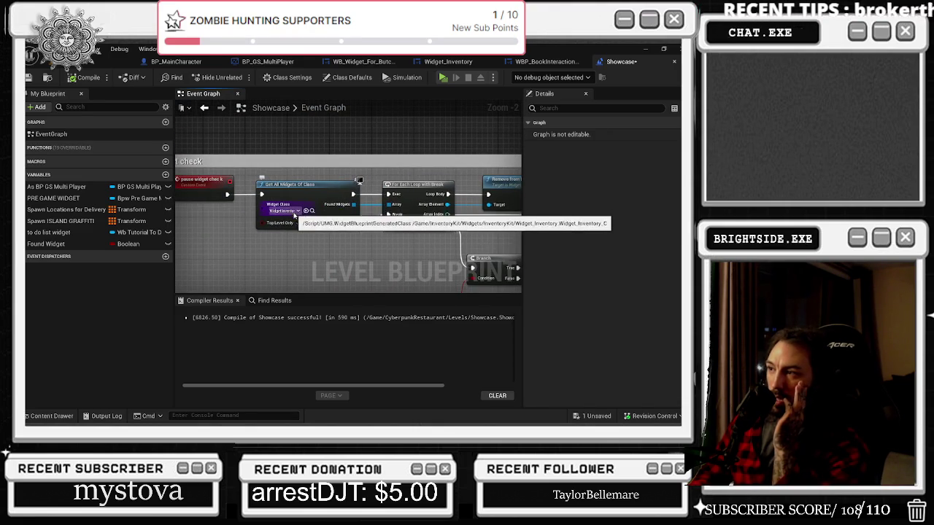
{"action": "scroll", "coordinate": [295, 212], "scroll_direction": "down", "scroll_amount": 8}
{"action": "scroll", "coordinate": [321, 203], "scroll_direction": "up", "scroll_amount": 7}
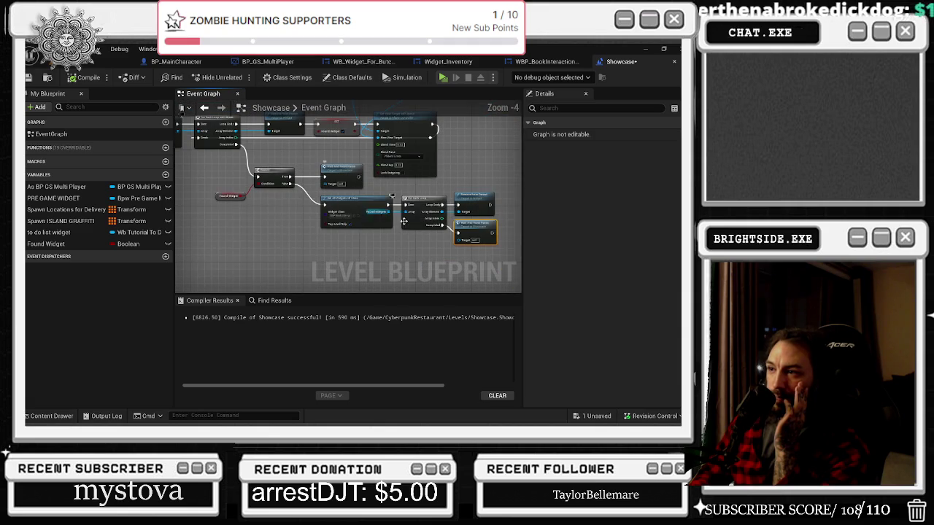
{"action": "scroll", "coordinate": [385, 222], "scroll_direction": "down", "scroll_amount": 1}
Shift the right-hand nodes over and drop the Found Widget variable into the graph
{"action": "left_click_drag", "start_coordinate": [448, 190], "coordinate": [460, 190]}
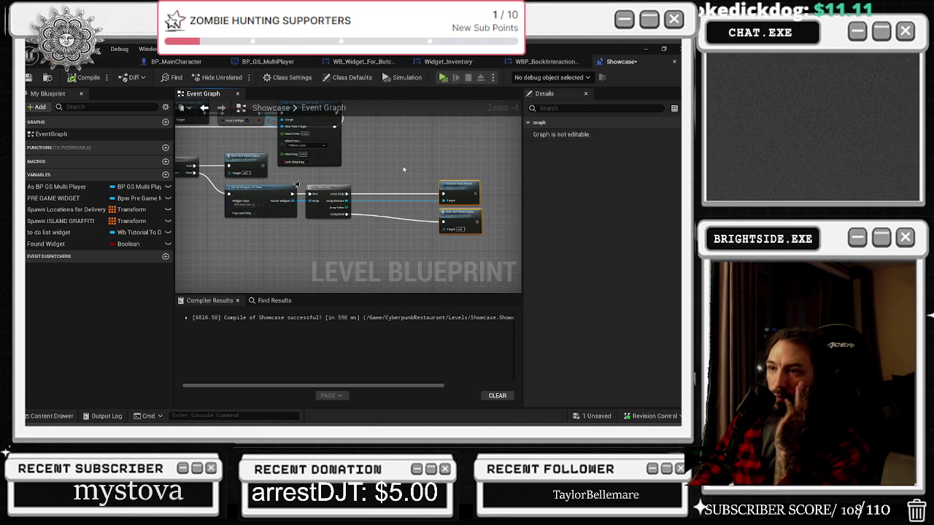
{"action": "left_click_drag", "start_coordinate": [46, 243], "coordinate": [368, 186]}
{"action": "scroll", "coordinate": [368, 186], "scroll_direction": "up", "scroll_amount": 3}
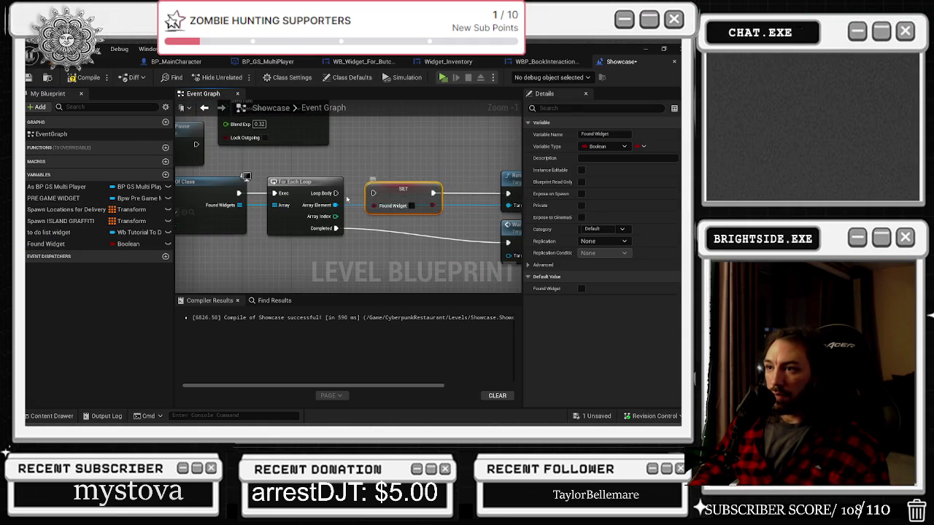
Place a SET Found Widget node set to true and wire it after Remove from Parent
{"action": "left_click", "coordinate": [409, 219]}
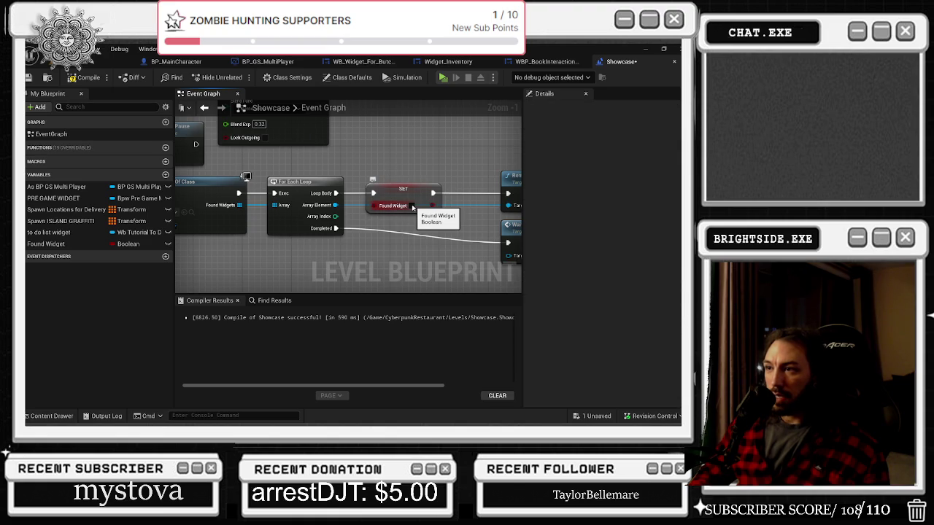
{"action": "left_click", "coordinate": [412, 205]}
{"action": "mouse_move", "coordinate": [433, 192]}
{"action": "left_mouse_down"}
{"action": "mouse_move", "coordinate": [487, 197]}
{"action": "mouse_move", "coordinate": [406, 193]}
{"action": "left_mouse_up"}
{"action": "scroll", "coordinate": [487, 197], "scroll_direction": "down", "scroll_amount": 1}
{"action": "mouse_move", "coordinate": [295, 188]}
{"action": "left_mouse_down"}
{"action": "mouse_move", "coordinate": [483, 191]}
{"action": "mouse_move", "coordinate": [270, 226]}
{"action": "left_mouse_up"}
{"action": "left_click", "coordinate": [379, 190]}
{"action": "scroll", "coordinate": [379, 190], "scroll_direction": "down", "scroll_amount": 2}
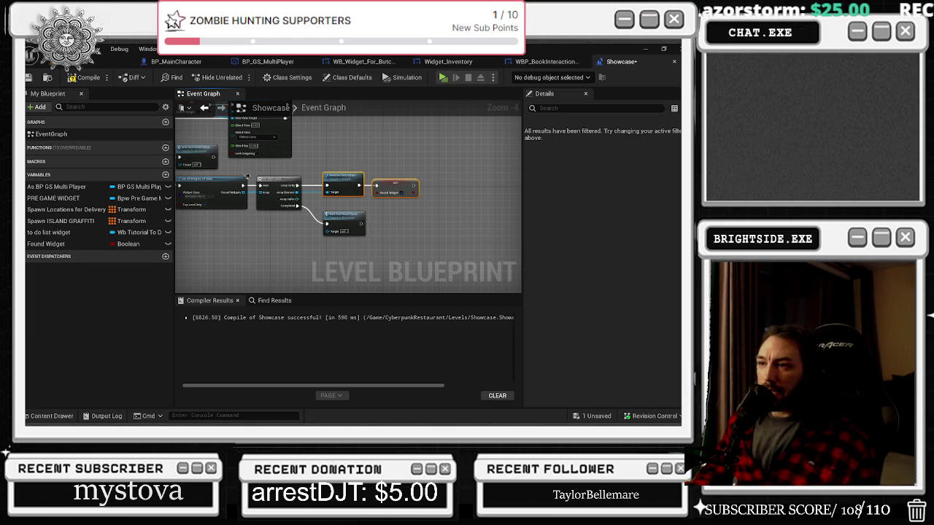
Zoom around the loop nodes to inspect the For Each Loop with Break chain
{"action": "scroll", "coordinate": [334, 166], "scroll_direction": "down", "scroll_amount": 2}
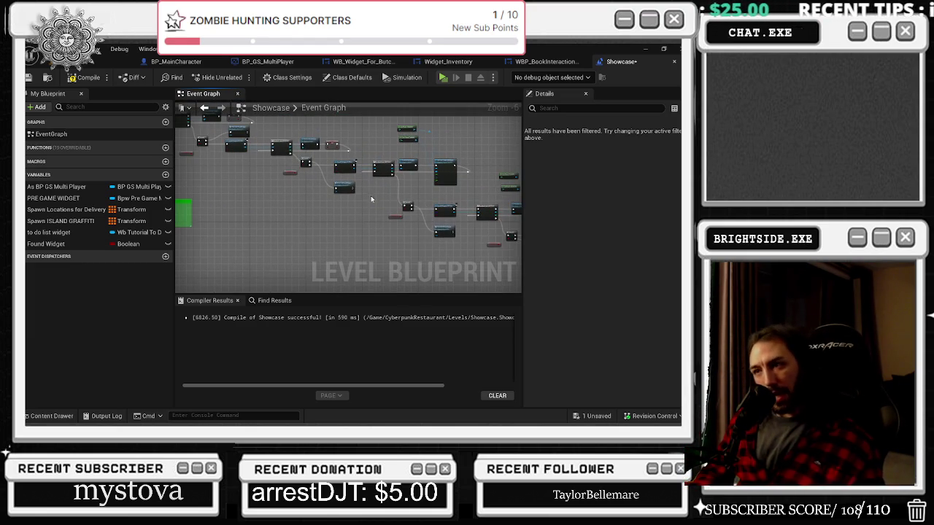
{"action": "scroll", "coordinate": [370, 197], "scroll_direction": "up", "scroll_amount": 1}
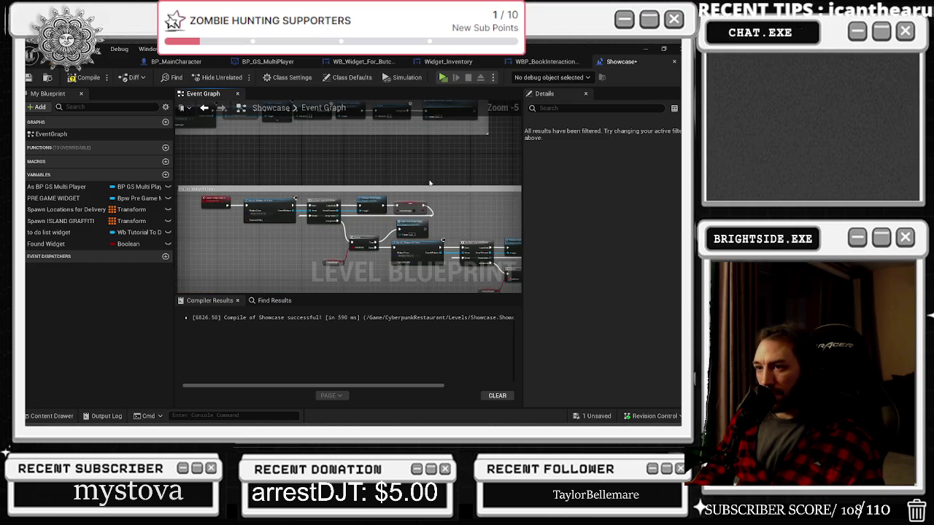
{"action": "scroll", "coordinate": [382, 218], "scroll_direction": "up", "scroll_amount": 4}
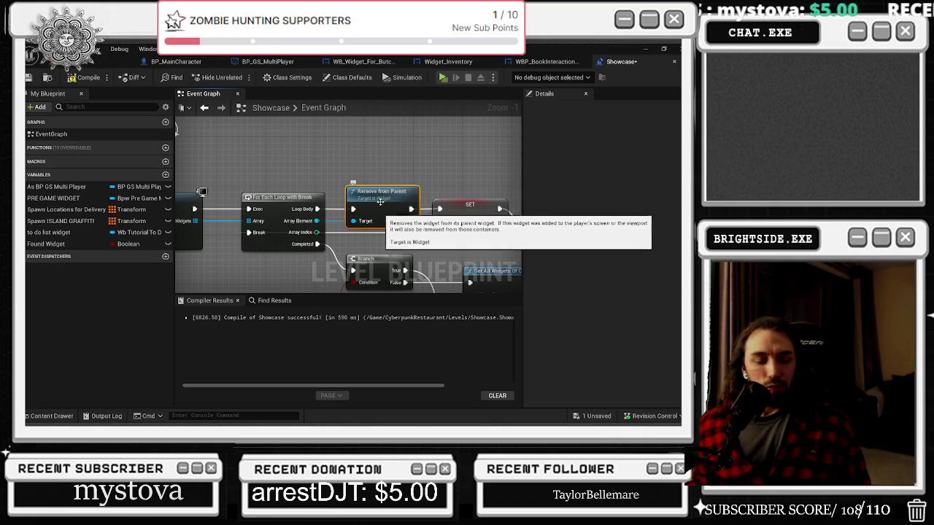
Drag Wait And Reset Pause slightly down beside the Branch, above Get All Widgets Of Class
{"action": "left_click_drag", "start_coordinate": [319, 121], "coordinate": [375, 178]}
{"action": "scroll", "coordinate": [375, 177], "scroll_direction": "down", "scroll_amount": 5}
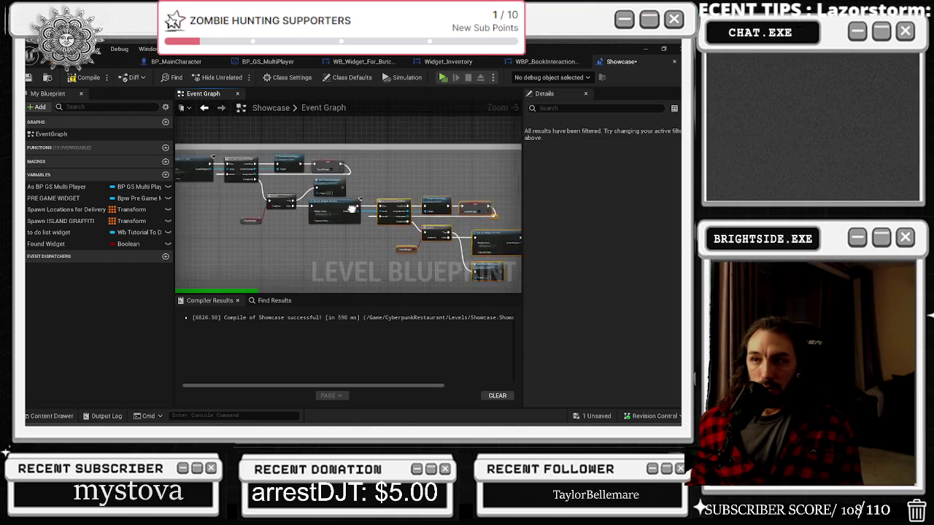
{"action": "scroll", "coordinate": [320, 201], "scroll_direction": "up", "scroll_amount": 2}
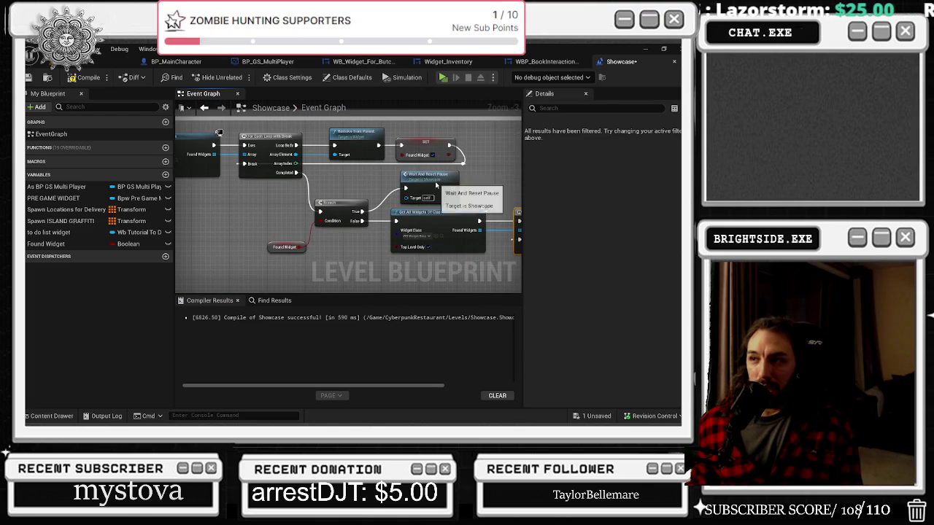
{"action": "left_click", "coordinate": [430, 186]}
{"action": "left_click_drag", "start_coordinate": [431, 186], "coordinate": [431, 191]}
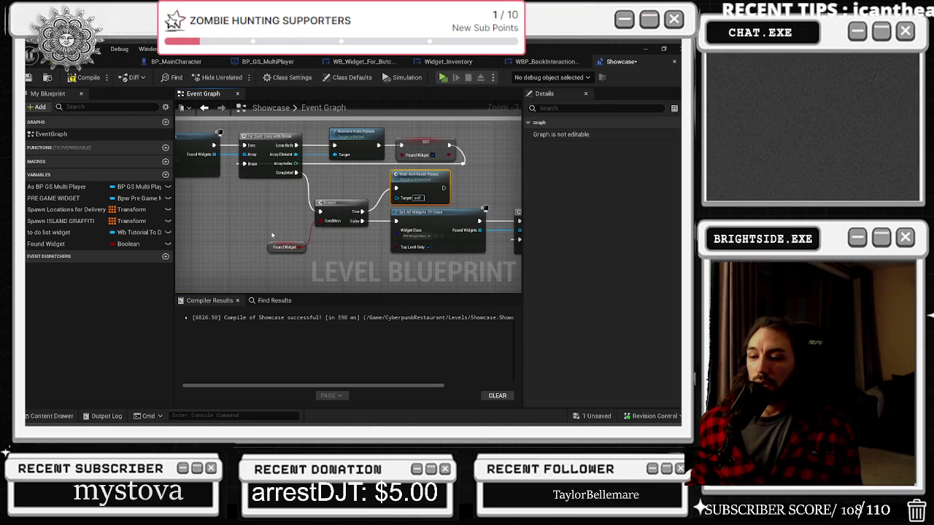
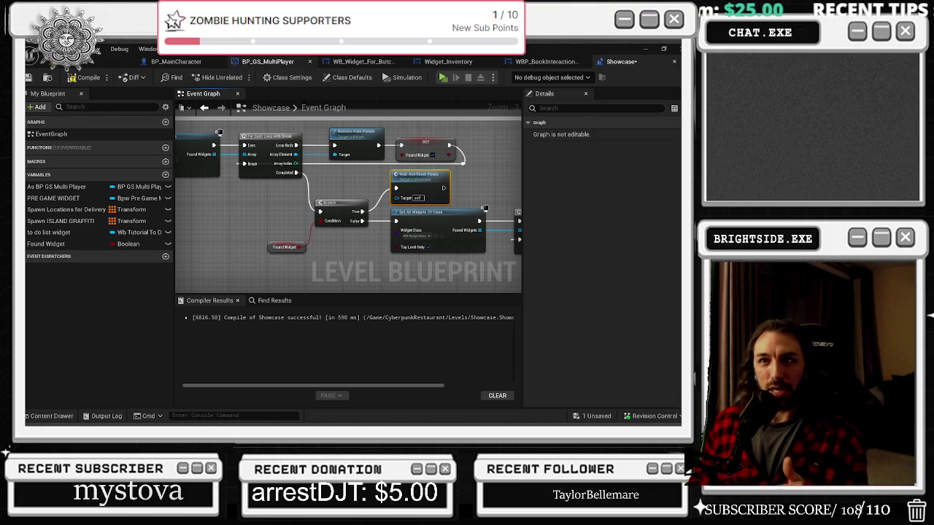
Compile the Showcase Level Blueprint twice after briefly visiting the level tab
{"action": "left_click", "coordinate": [116, 49]}
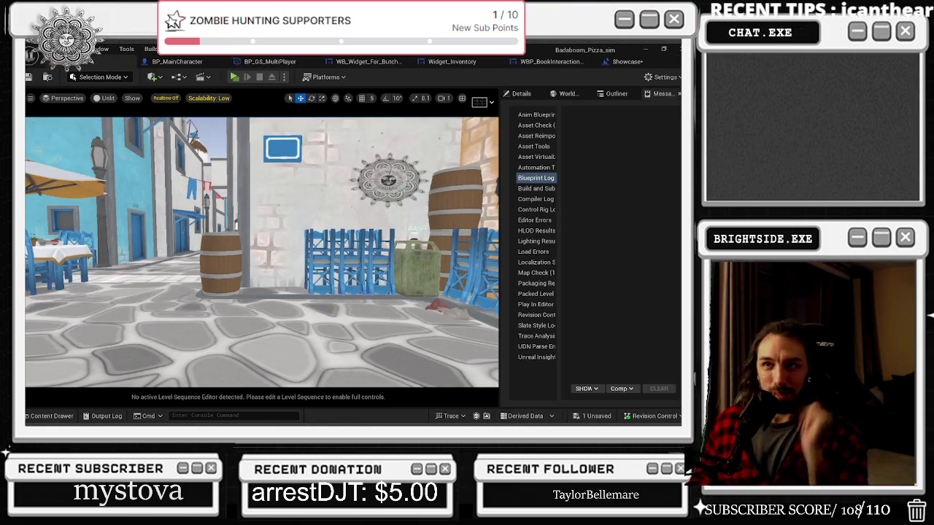
{"action": "left_click", "coordinate": [622, 61]}
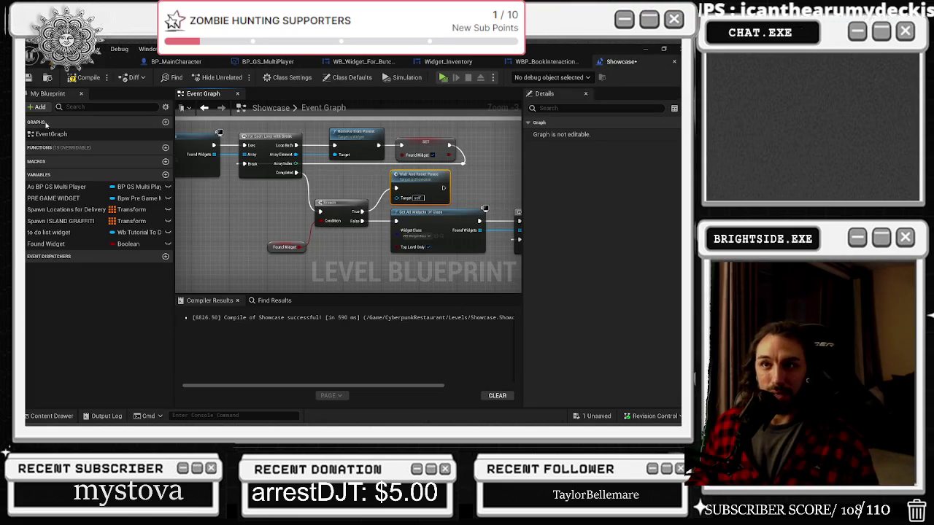
{"action": "left_click", "coordinate": [88, 77]}
{"action": "left_click", "coordinate": [29, 77]}
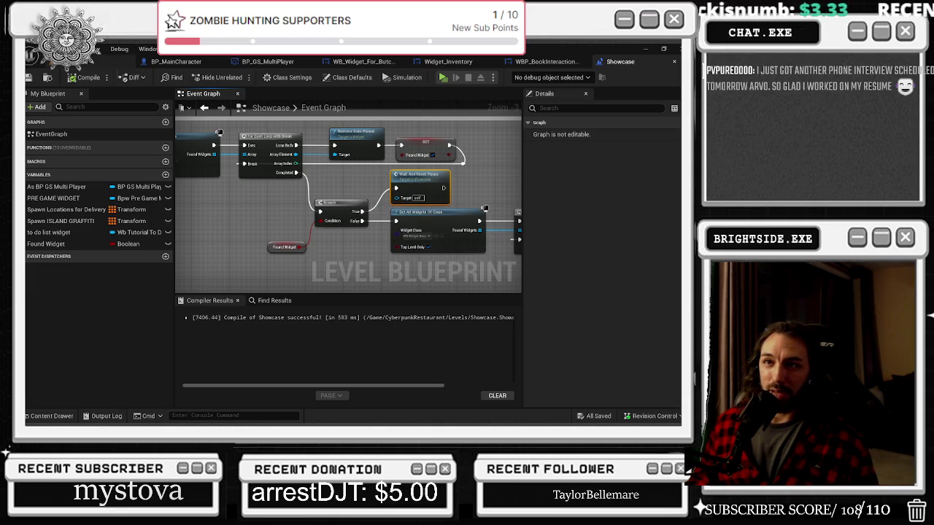
Return to the street level, pull the camera back, and save all packages
{"action": "left_click", "coordinate": [73, 77]}
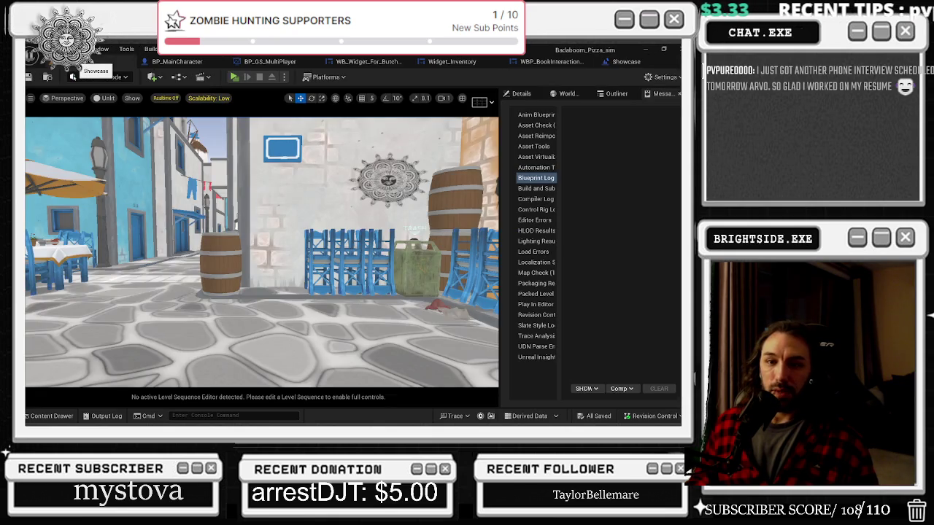
{"action": "left_click_drag", "start_coordinate": [248, 279], "coordinate": [227, 310]}
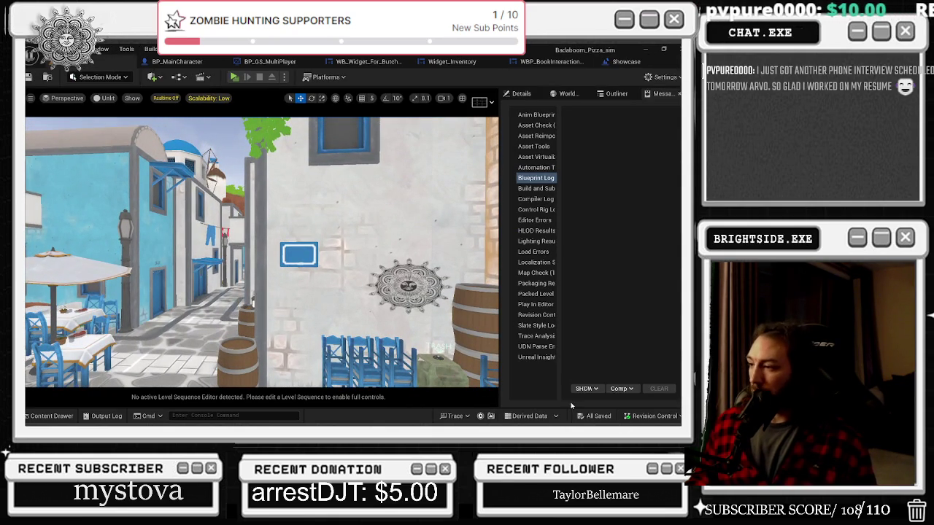
{"action": "left_click", "coordinate": [30, 76]}
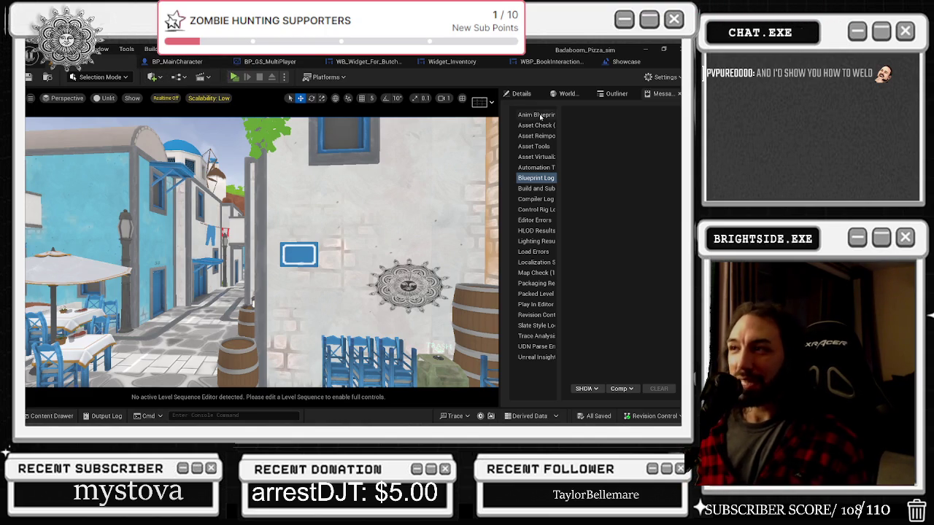
Switch back to the Showcase Level Blueprint event graph
{"action": "left_click", "coordinate": [619, 62]}
Bring the For Each Loop nodes into view and marquee-select the widget loop cluster
{"action": "scroll", "coordinate": [256, 237], "scroll_direction": "down", "scroll_amount": 3}
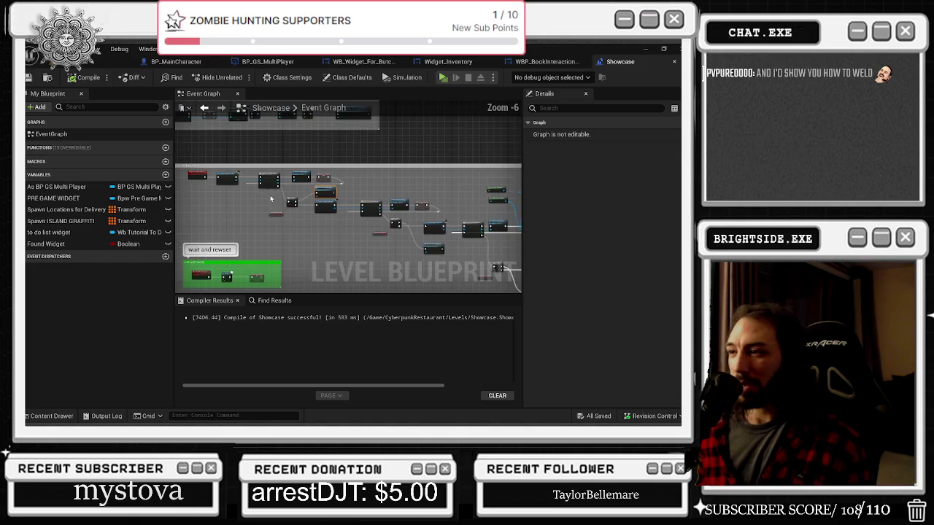
{"action": "scroll", "coordinate": [389, 174], "scroll_direction": "up", "scroll_amount": 3}
{"action": "mouse_move", "coordinate": [389, 173]}
{"action": "left_mouse_down"}
{"action": "mouse_move", "coordinate": [354, 194]}
{"action": "mouse_move", "coordinate": [504, 160]}
{"action": "mouse_move", "coordinate": [413, 138]}
{"action": "left_mouse_up"}
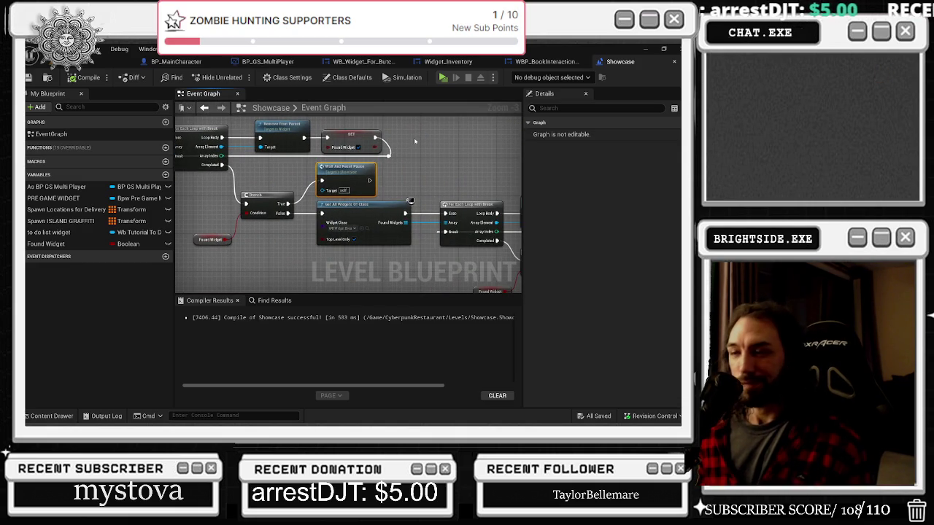
{"action": "scroll", "coordinate": [416, 138], "scroll_direction": "down", "scroll_amount": 1}
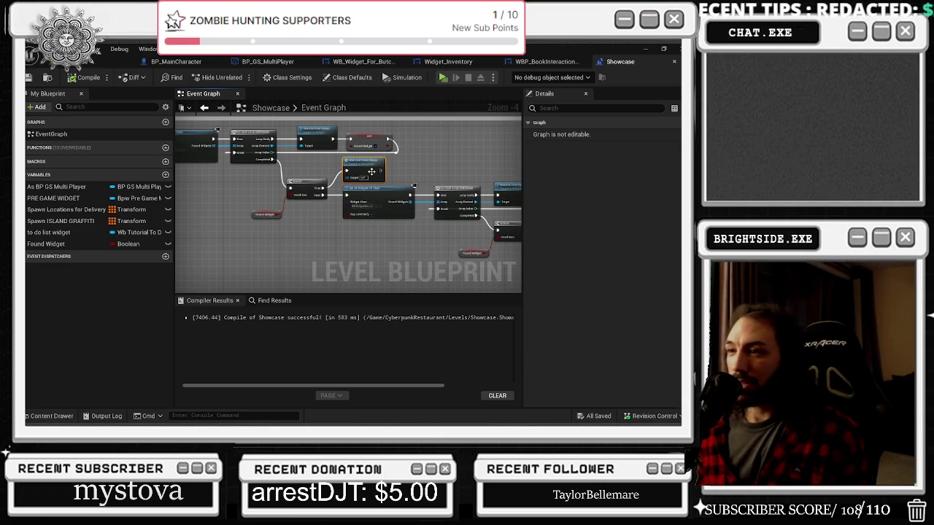
{"action": "scroll", "coordinate": [372, 171], "scroll_direction": "down", "scroll_amount": 2}
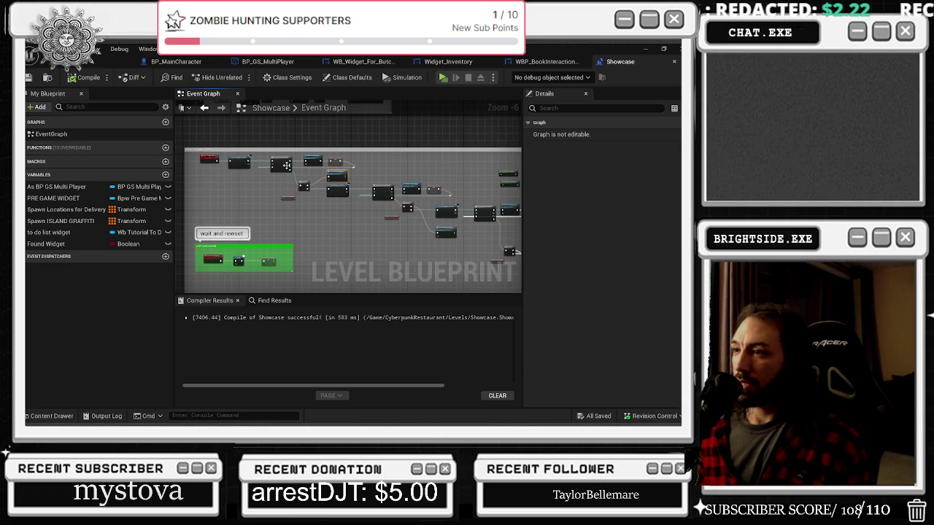
{"action": "mouse_move", "coordinate": [300, 172]}
{"action": "left_mouse_down"}
{"action": "mouse_move", "coordinate": [339, 211]}
{"action": "mouse_move", "coordinate": [511, 211]}
{"action": "mouse_move", "coordinate": [480, 240]}
{"action": "mouse_move", "coordinate": [511, 288]}
{"action": "mouse_move", "coordinate": [374, 273]}
{"action": "left_mouse_up"}
Clear the selection and select the Found Widget getter to view its properties
{"action": "mouse_move", "coordinate": [207, 176]}
{"action": "left_mouse_down"}
{"action": "mouse_move", "coordinate": [292, 241]}
{"action": "mouse_move", "coordinate": [384, 291]}
{"action": "left_mouse_up"}
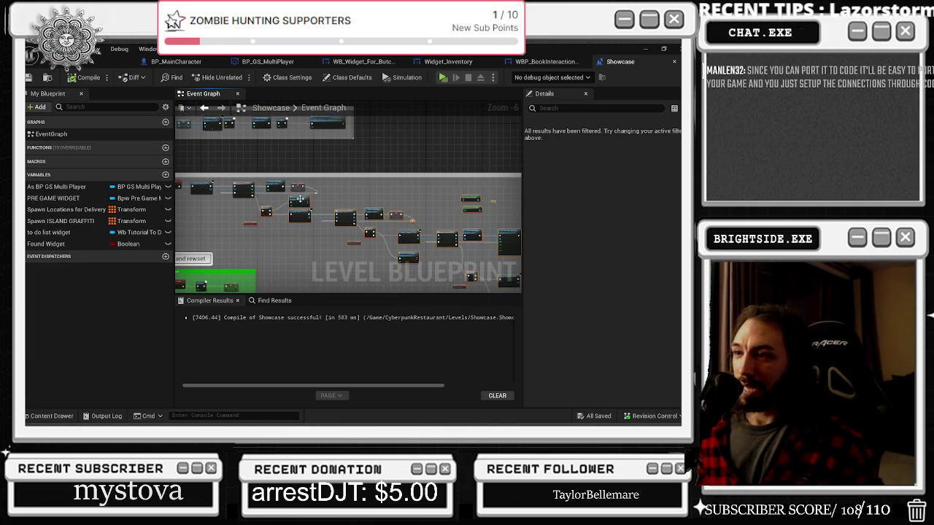
{"action": "scroll", "coordinate": [300, 211], "scroll_direction": "up", "scroll_amount": 2}
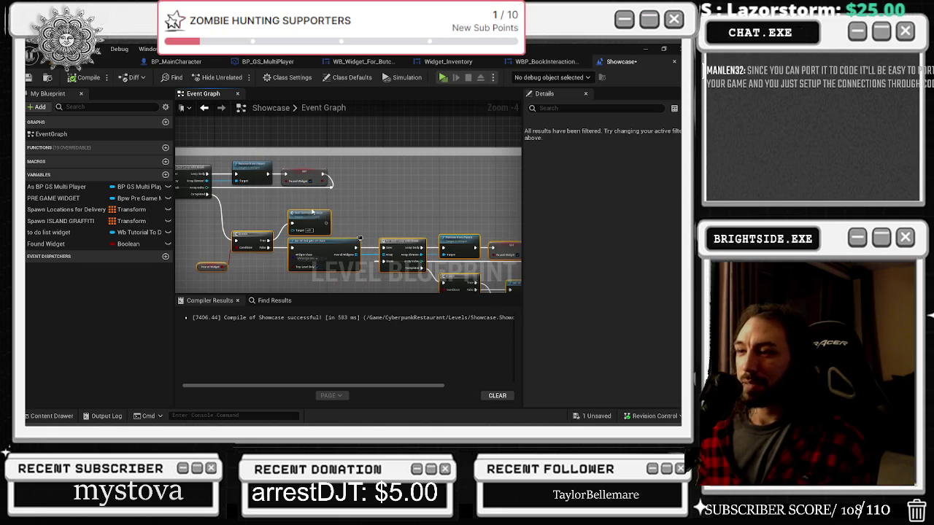
{"action": "scroll", "coordinate": [310, 203], "scroll_direction": "up", "scroll_amount": 1}
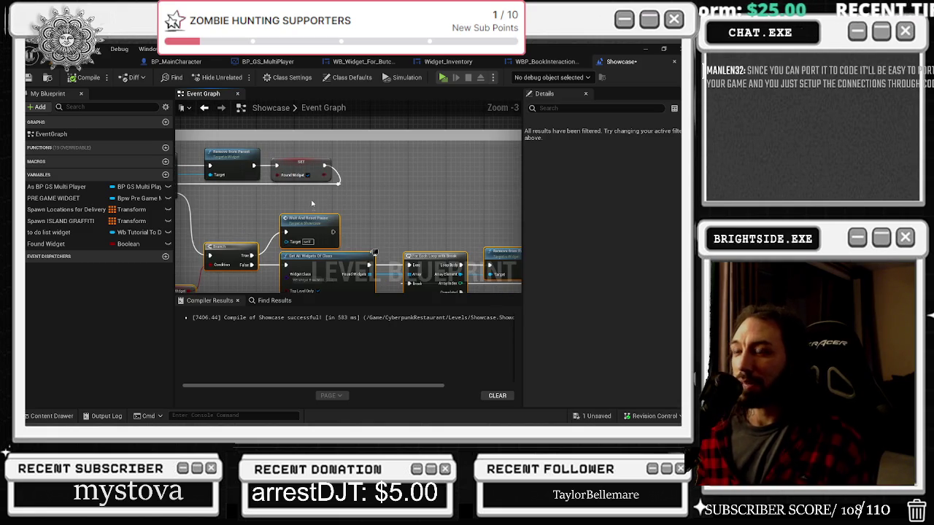
{"action": "left_click", "coordinate": [313, 197]}
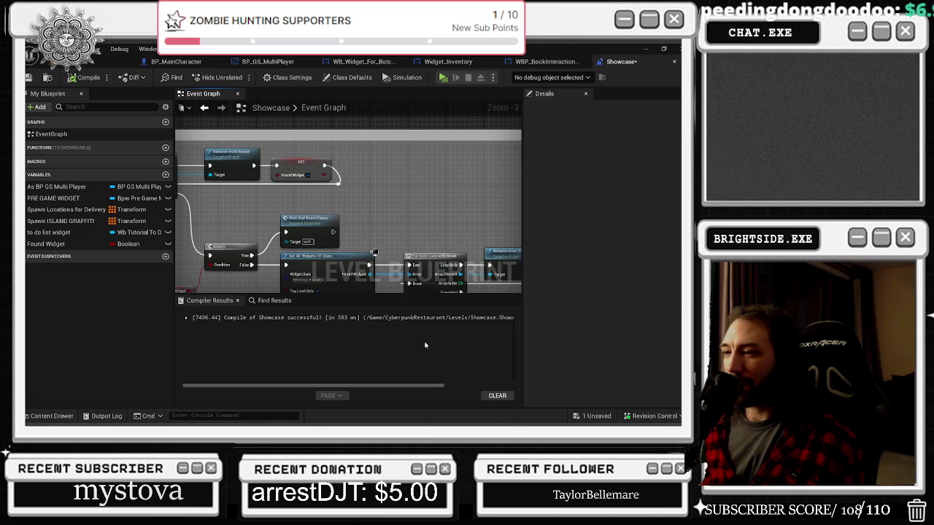
{"action": "scroll", "coordinate": [446, 196], "scroll_direction": "down", "scroll_amount": 2}
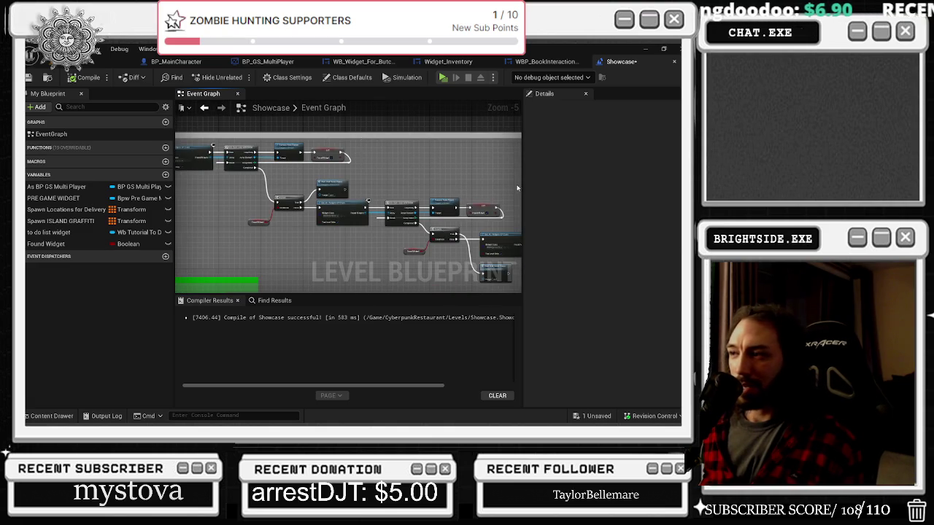
{"action": "left_click", "coordinate": [356, 164]}
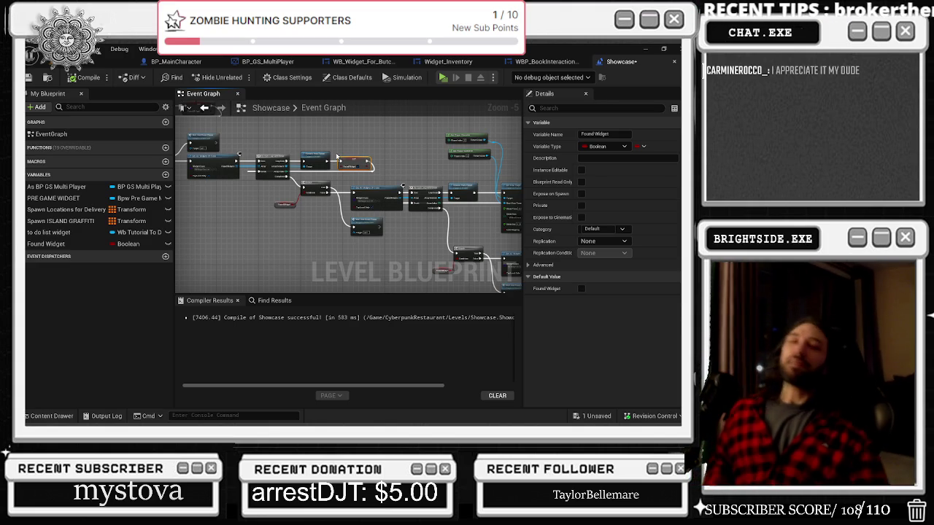
{"action": "key", "text": "alt+Tab"}
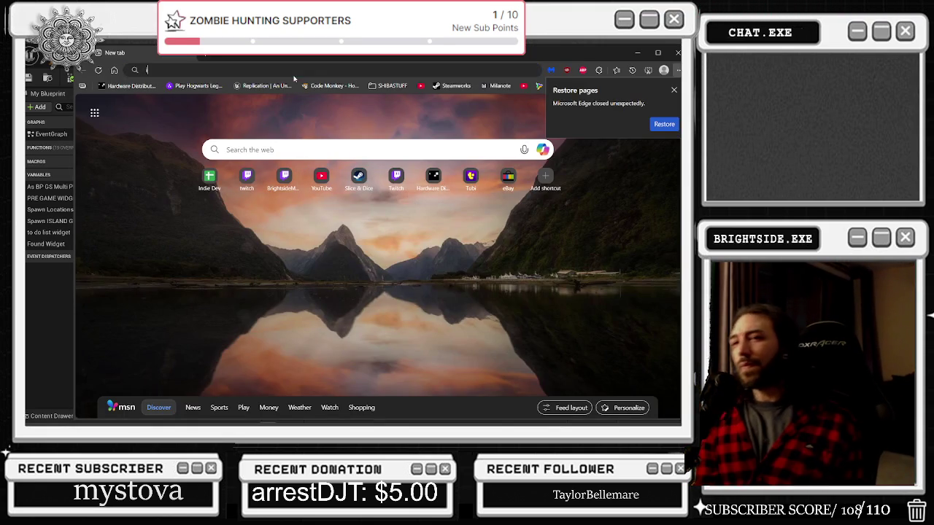
Search 'instagram' in Edge and open the Instagram website
{"action": "type", "text": "instagram"}
{"action": "key", "text": "Return"}
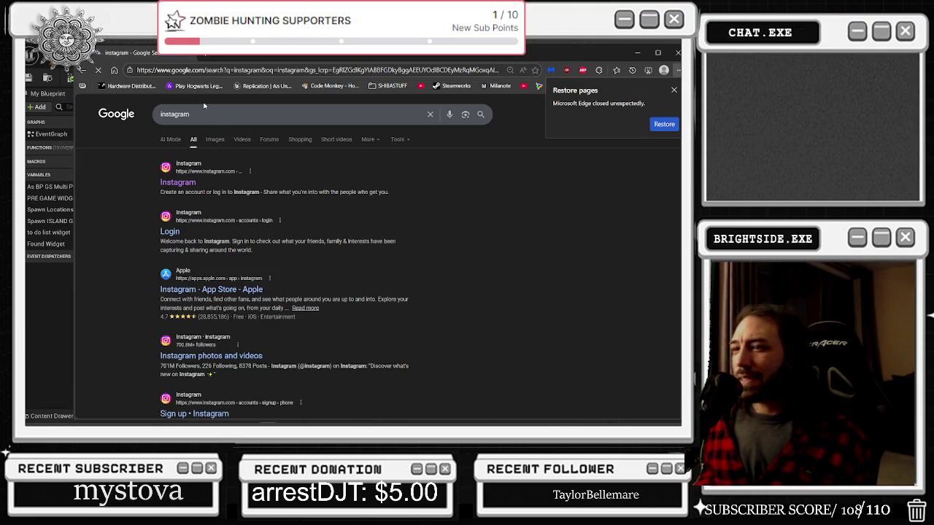
{"action": "left_click", "coordinate": [181, 182]}
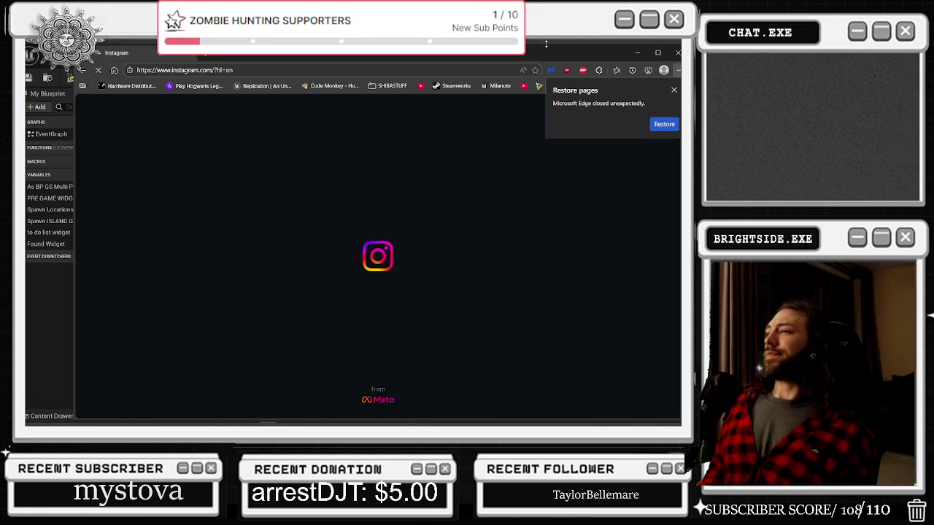
{"action": "key", "text": "super+Down"}
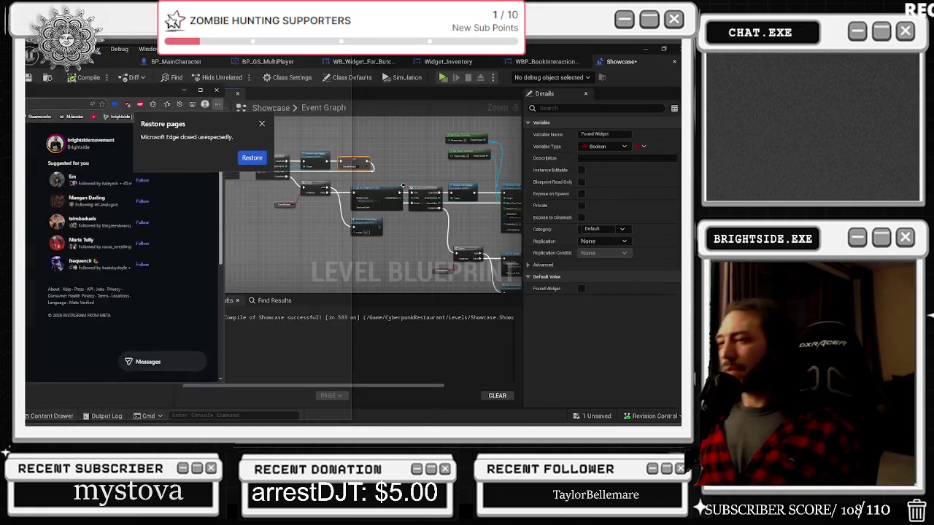
Minimize the Edge window, then drag the Instagram window over the editor
{"action": "key", "text": "super+Down"}
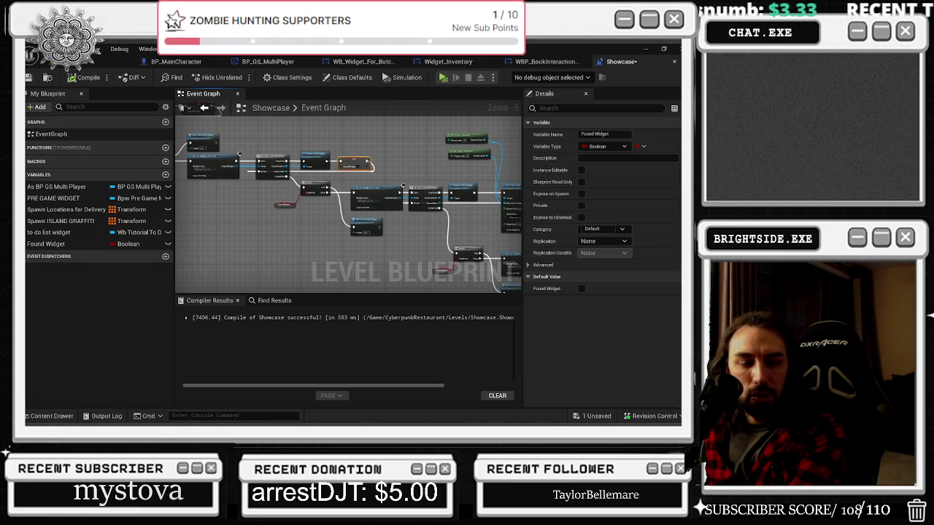
{"action": "mouse_move", "coordinate": [686, 58]}
{"action": "left_mouse_down"}
{"action": "mouse_move", "coordinate": [717, 57]}
{"action": "mouse_move", "coordinate": [373, 72]}
{"action": "mouse_move", "coordinate": [327, 57]}
{"action": "mouse_move", "coordinate": [334, 57]}
{"action": "left_mouse_up"}
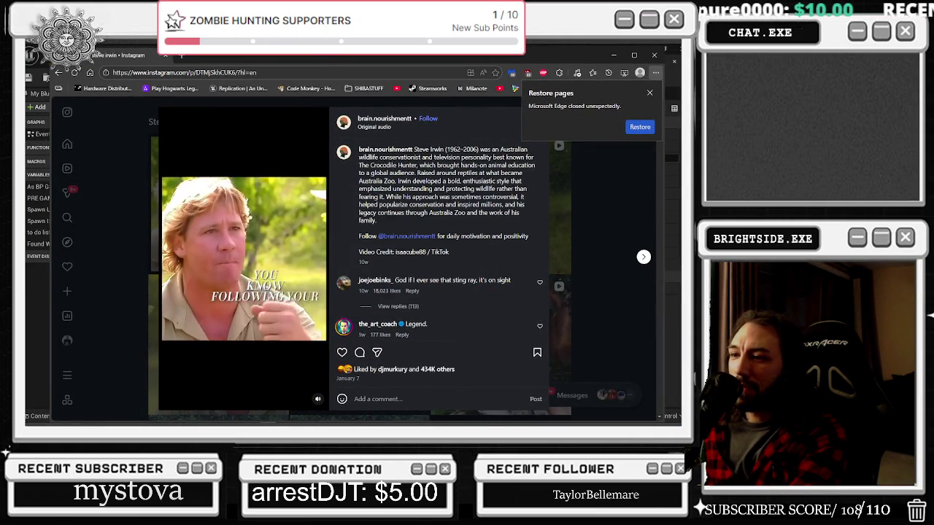
Minimize the YouTube mix window and restore Edge's previously open tabs
{"action": "mouse_move", "coordinate": [299, 417]}
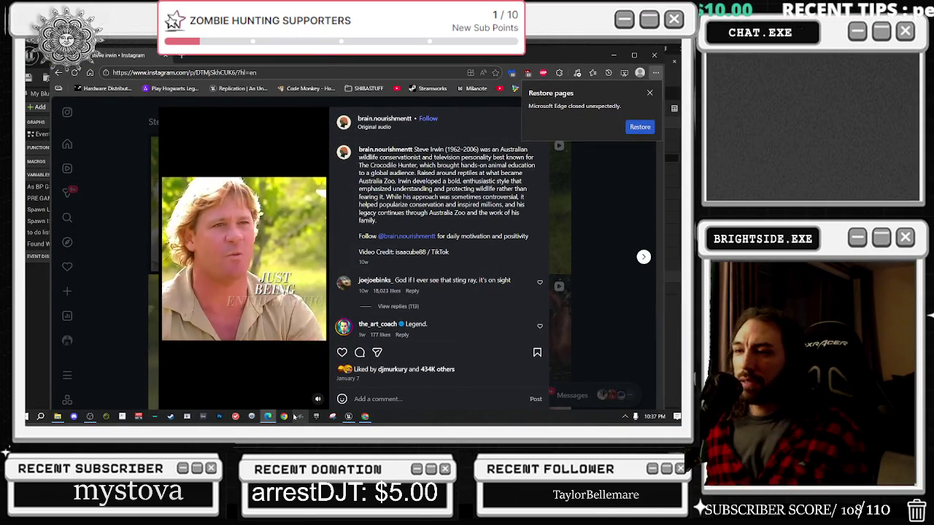
{"action": "left_click", "coordinate": [464, 219]}
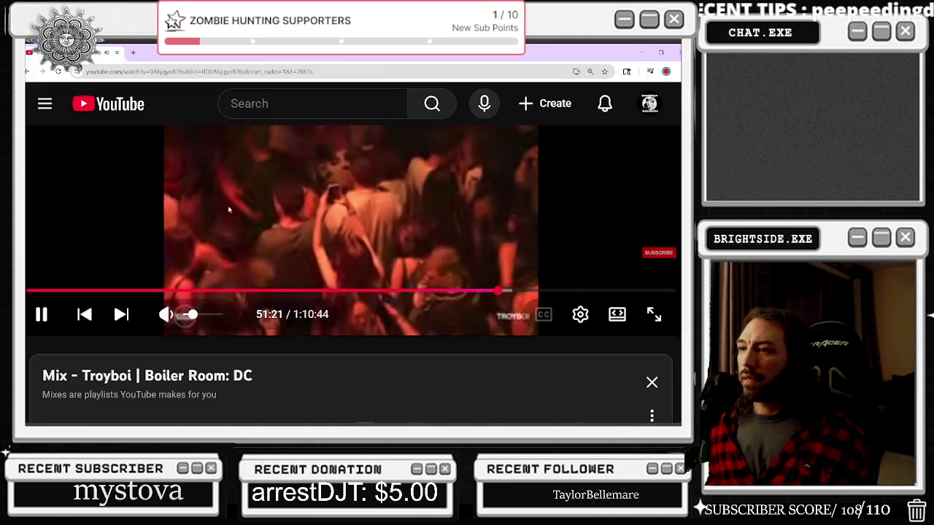
{"action": "left_click", "coordinate": [661, 53]}
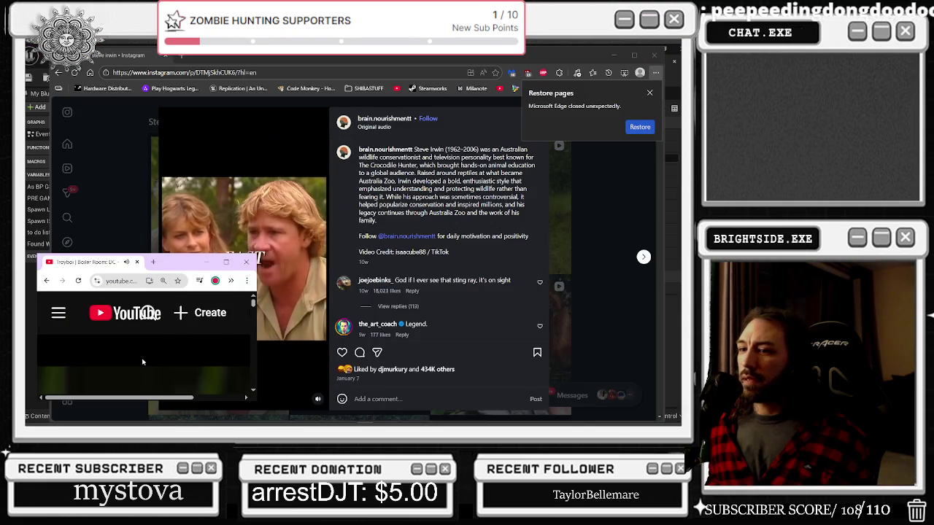
{"action": "key", "text": "alt+Tab"}
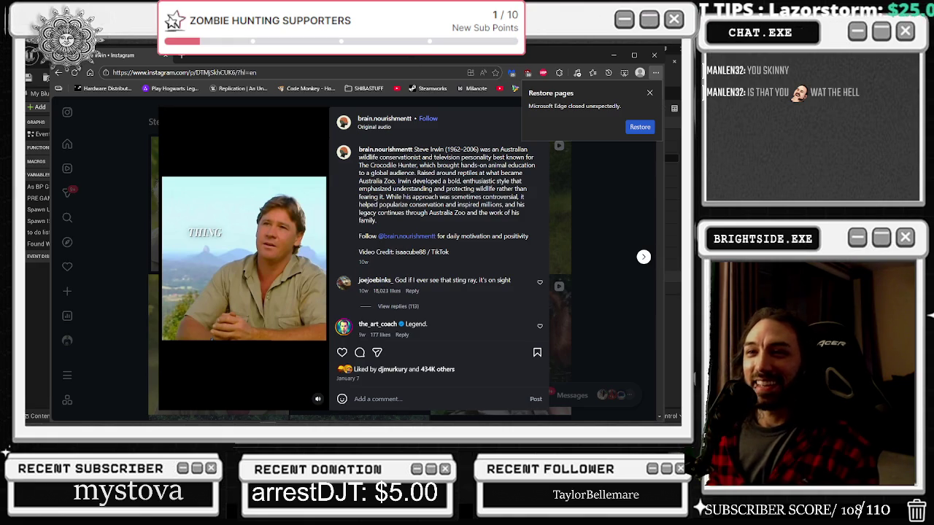
{"action": "left_click", "coordinate": [640, 127]}
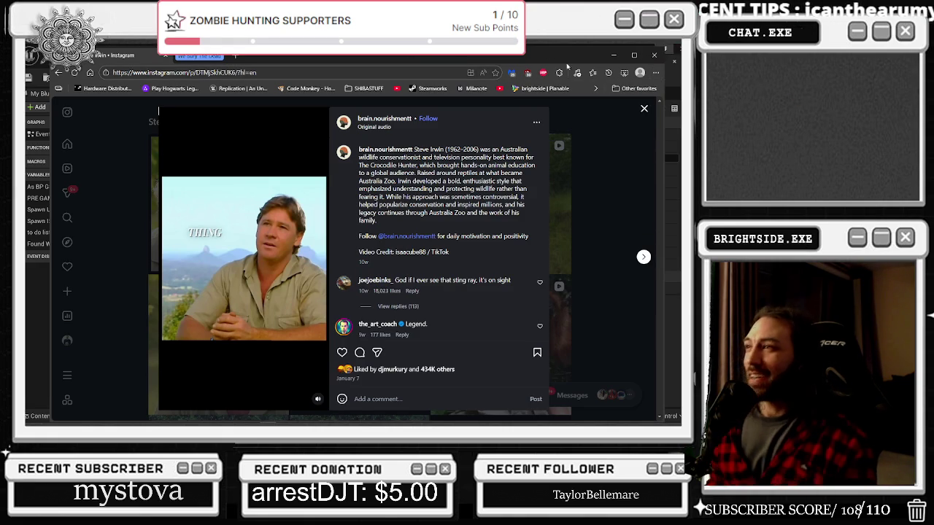
End the Microsoft Edge process in Task Manager and return to the Level Blueprint graph
{"action": "key", "text": "alt+Tab"}
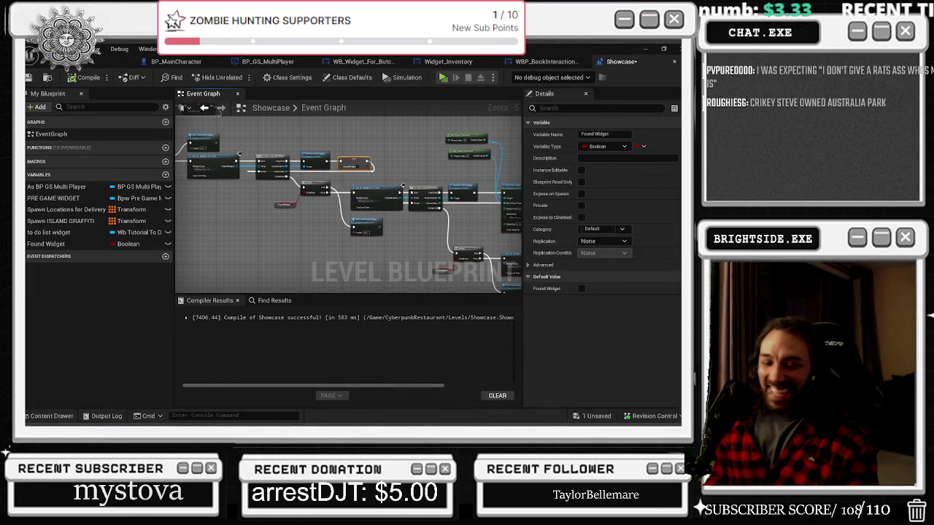
{"action": "key", "text": "ctrl+shift+Escape"}
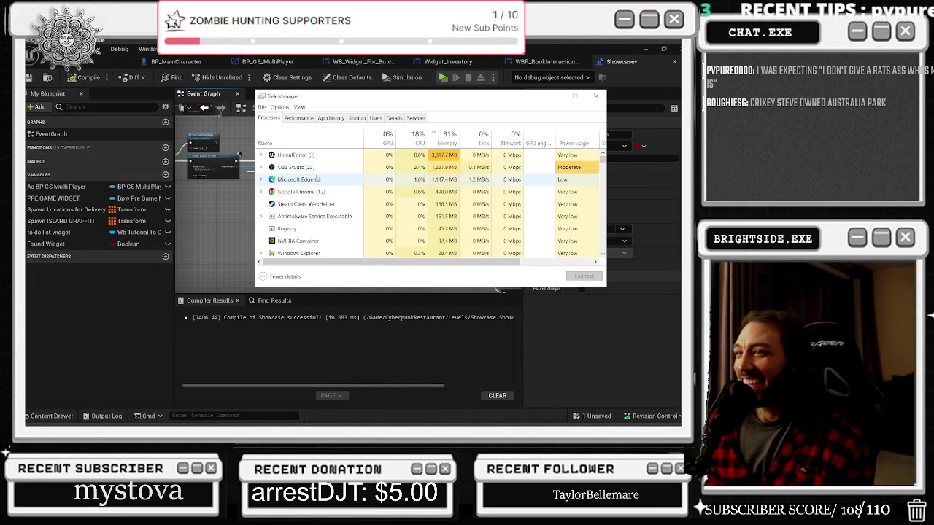
{"action": "left_click", "coordinate": [299, 180]}
{"action": "left_click", "coordinate": [583, 276]}
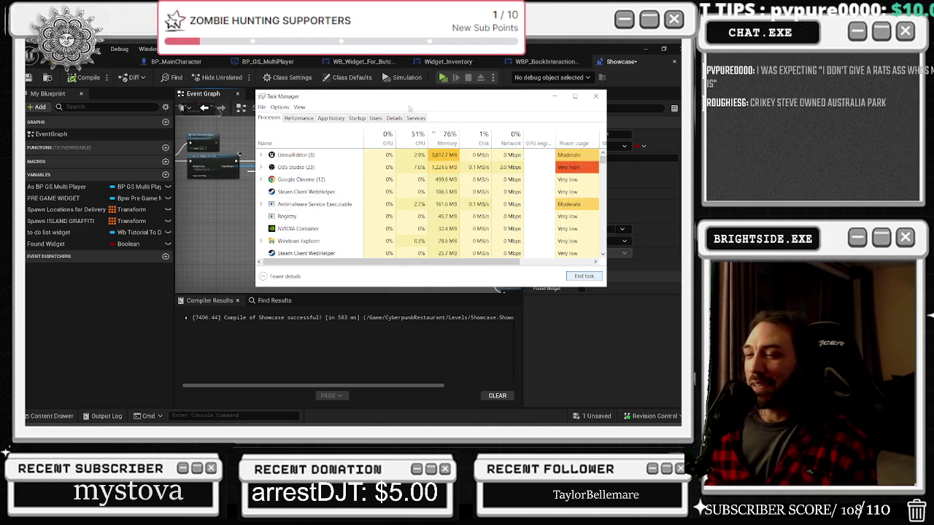
{"action": "left_click", "coordinate": [597, 97]}
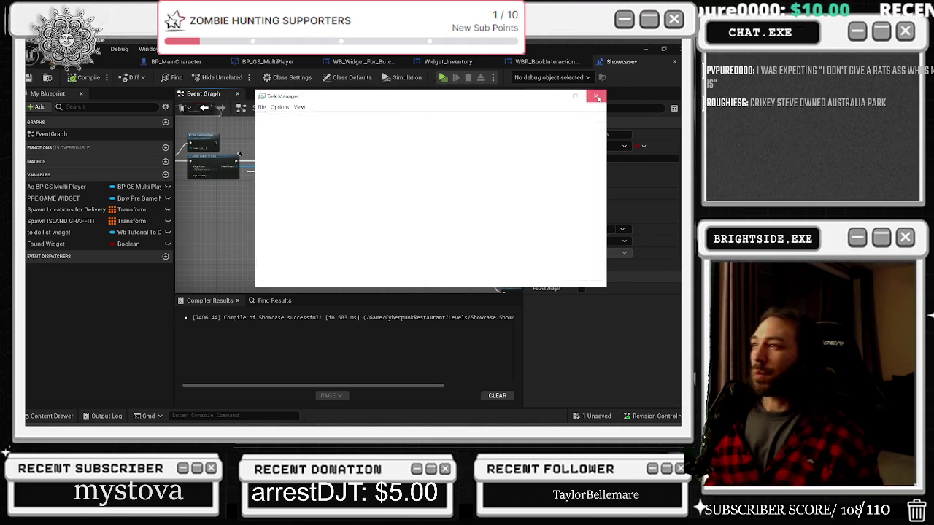
{"action": "key", "text": "alt+Tab"}
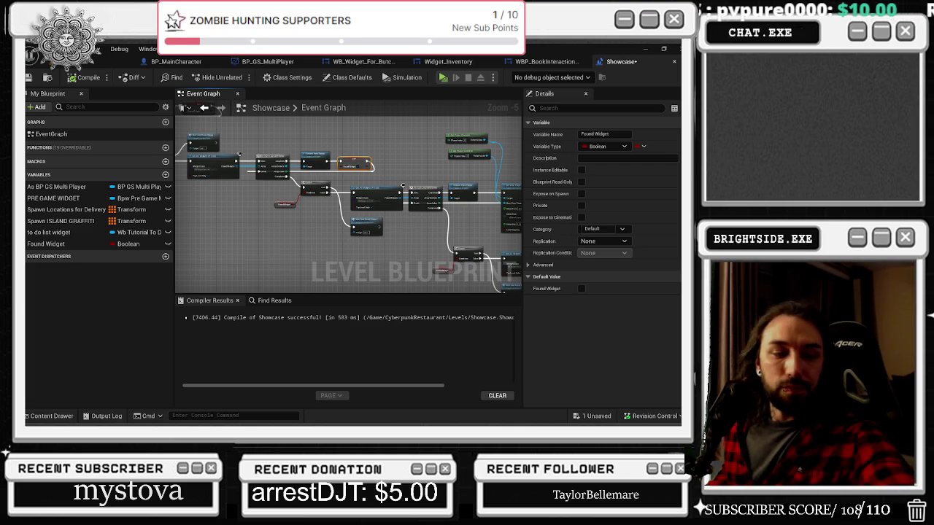
Select the group of upper graph nodes and shift it slightly right
{"action": "left_click_drag", "start_coordinate": [400, 184], "coordinate": [353, 163]}
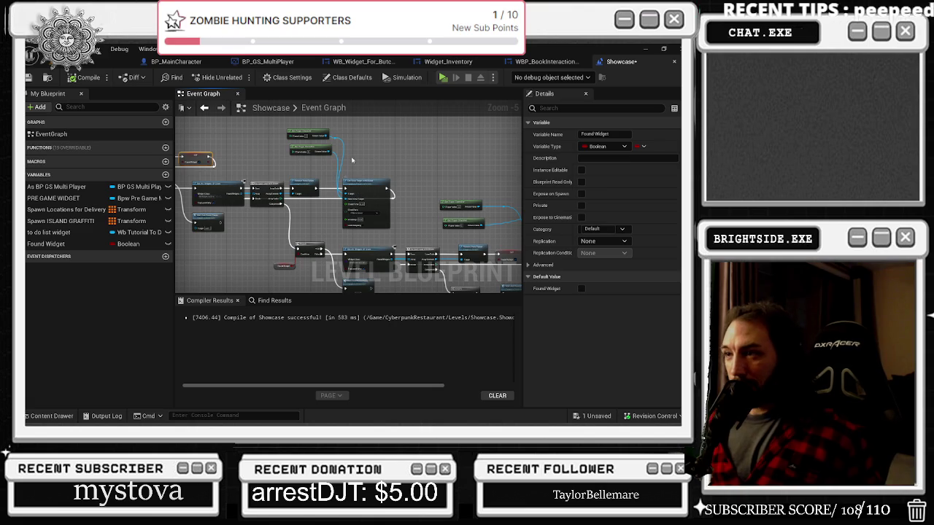
{"action": "mouse_move", "coordinate": [326, 123]}
{"action": "left_mouse_down"}
{"action": "mouse_move", "coordinate": [394, 219]}
{"action": "mouse_move", "coordinate": [399, 213]}
{"action": "left_mouse_up"}
{"action": "mouse_move", "coordinate": [370, 182]}
{"action": "left_mouse_down"}
{"action": "mouse_move", "coordinate": [405, 182]}
{"action": "mouse_move", "coordinate": [285, 166]}
{"action": "left_mouse_up"}
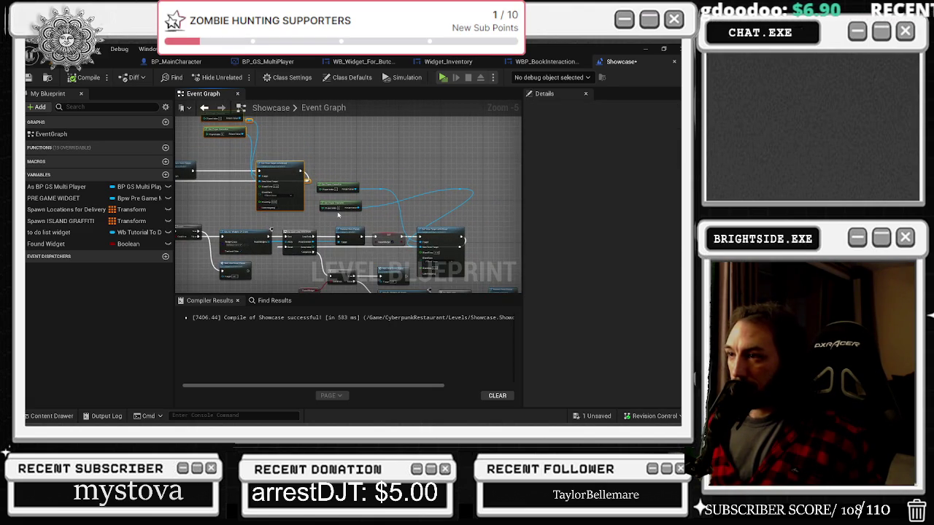
Stack the small green node and Set Player node together and pull a wire from the player node
{"action": "mouse_move", "coordinate": [338, 209]}
{"action": "left_mouse_down"}
{"action": "mouse_move", "coordinate": [409, 193]}
{"action": "mouse_move", "coordinate": [405, 162]}
{"action": "mouse_move", "coordinate": [463, 202]}
{"action": "mouse_move", "coordinate": [458, 189]}
{"action": "mouse_move", "coordinate": [396, 168]}
{"action": "mouse_move", "coordinate": [398, 186]}
{"action": "mouse_move", "coordinate": [339, 188]}
{"action": "mouse_move", "coordinate": [350, 133]}
{"action": "mouse_move", "coordinate": [348, 142]}
{"action": "left_mouse_up"}
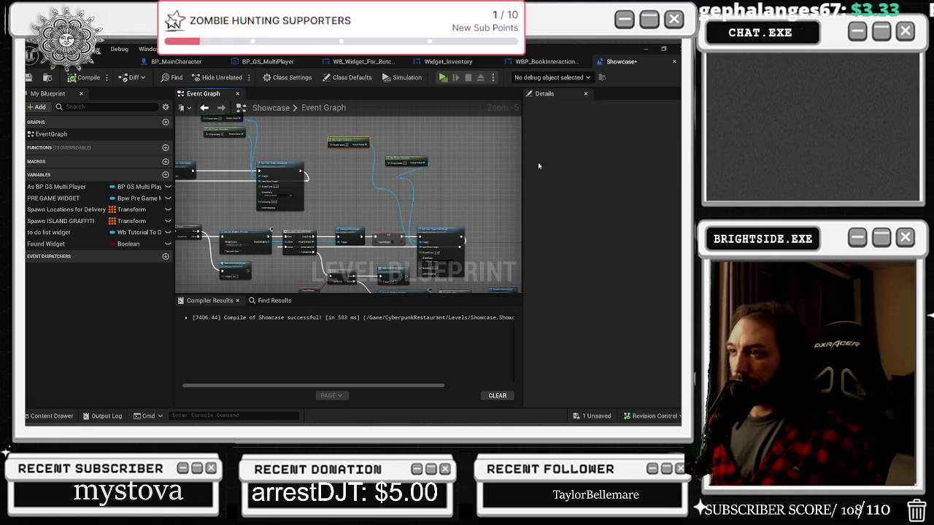
{"action": "left_click_drag", "start_coordinate": [419, 157], "coordinate": [359, 157]}
{"action": "left_click", "coordinate": [395, 164]}
{"action": "left_click_drag", "start_coordinate": [368, 162], "coordinate": [402, 163]}
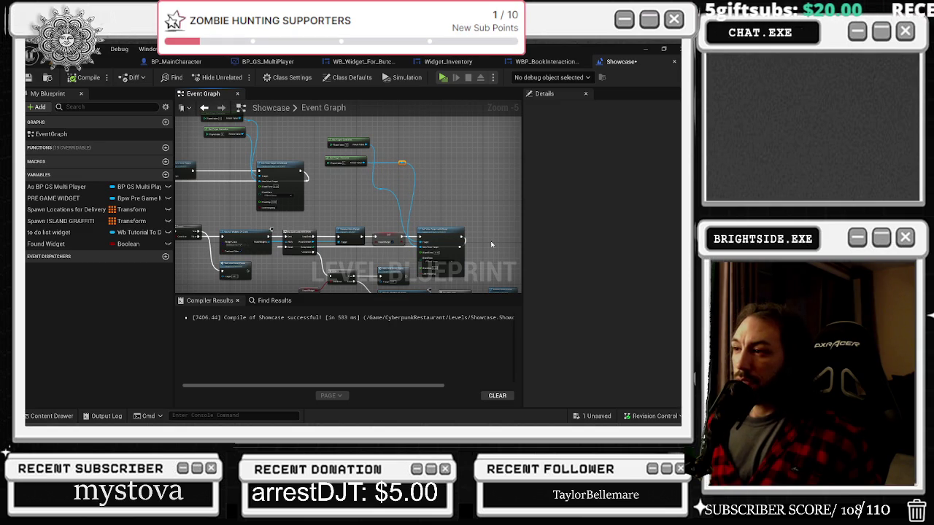
{"action": "left_click_drag", "start_coordinate": [369, 217], "coordinate": [362, 165]}
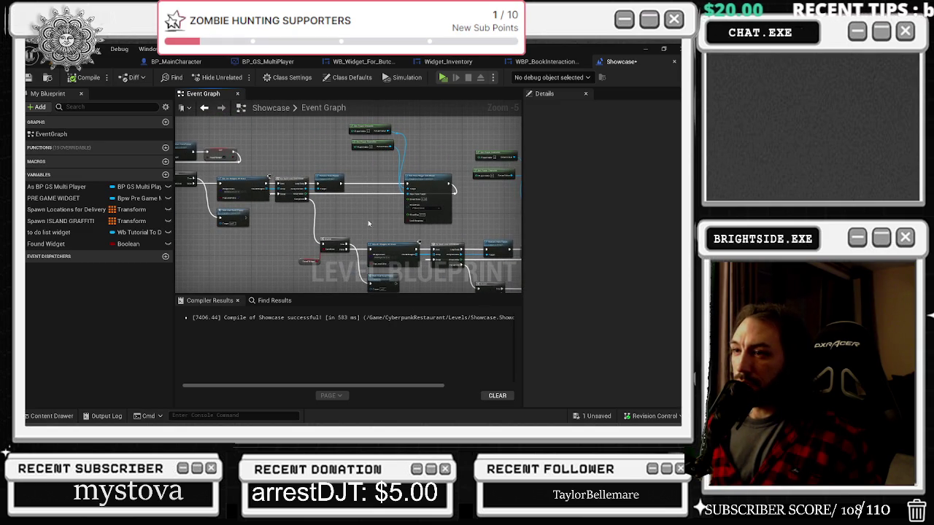
{"action": "scroll", "coordinate": [328, 211], "scroll_direction": "up", "scroll_amount": 2}
Paste a SET Found Widget node set to true, wired between Remove from Parent and Set View Target with Blend
{"action": "left_click", "coordinate": [211, 144]}
{"action": "scroll", "coordinate": [290, 198], "scroll_direction": "up", "scroll_amount": 1}
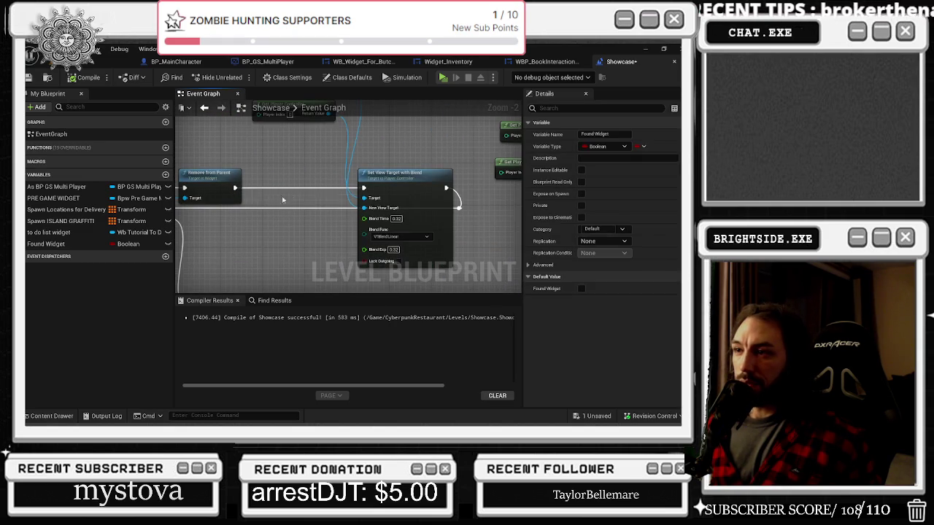
{"action": "key", "text": "ctrl+v"}
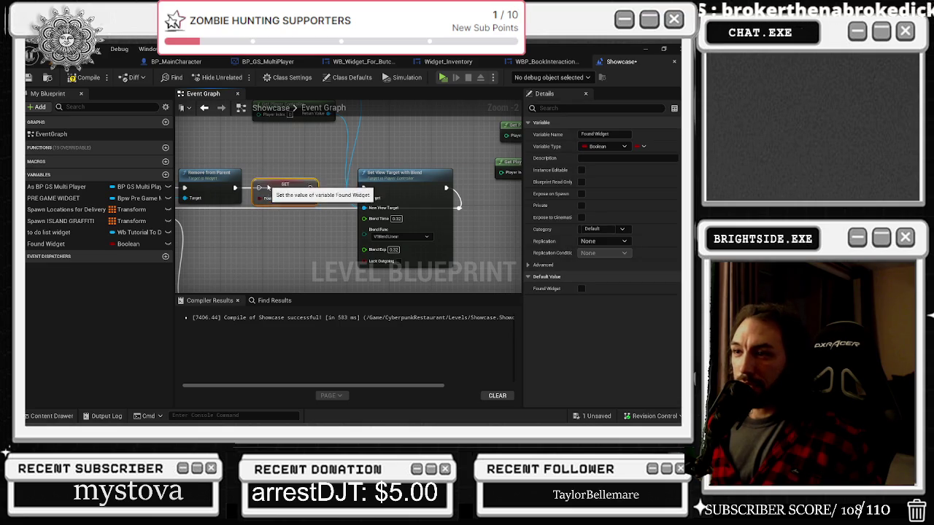
{"action": "left_click_drag", "start_coordinate": [311, 187], "coordinate": [363, 188]}
{"action": "left_click", "coordinate": [311, 197]}
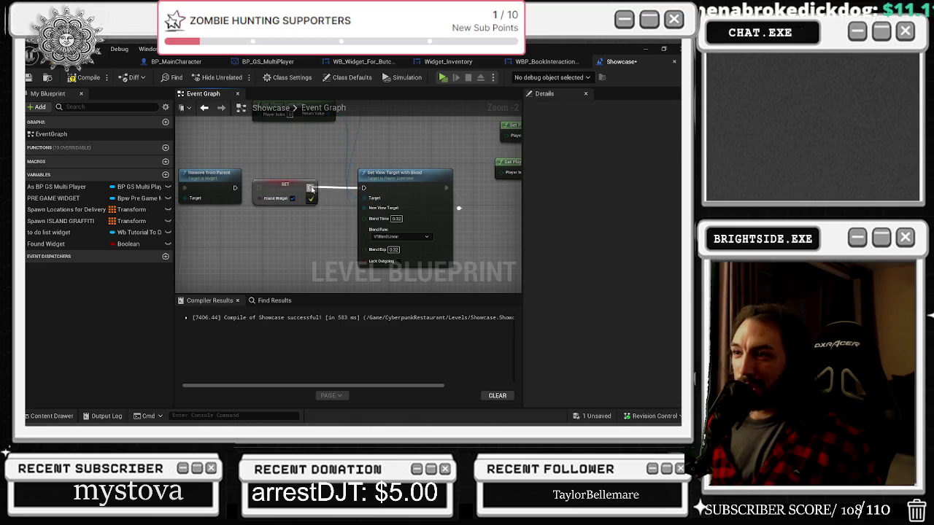
{"action": "left_click_drag", "start_coordinate": [235, 187], "coordinate": [259, 188]}
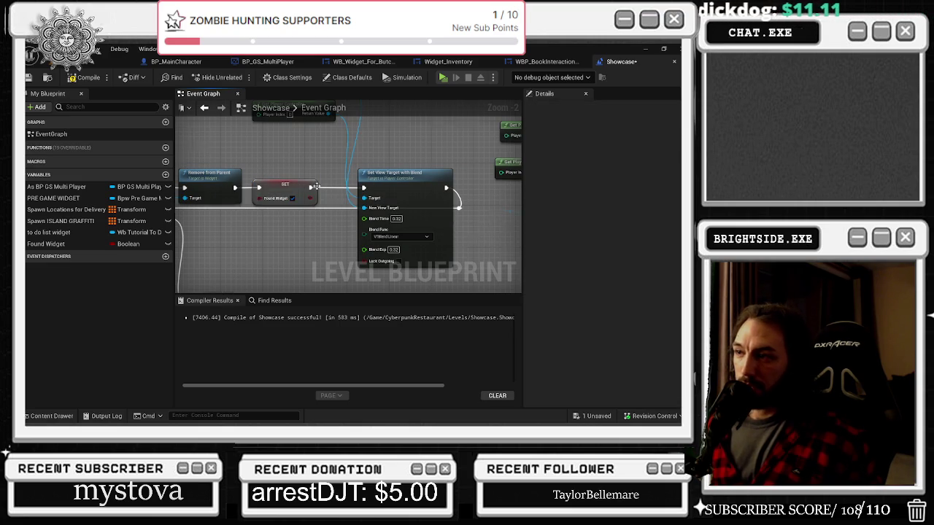
Pan back to the widget loop nodes and drag a wire off Found Widgets
{"action": "scroll", "coordinate": [315, 187], "scroll_direction": "down", "scroll_amount": 2}
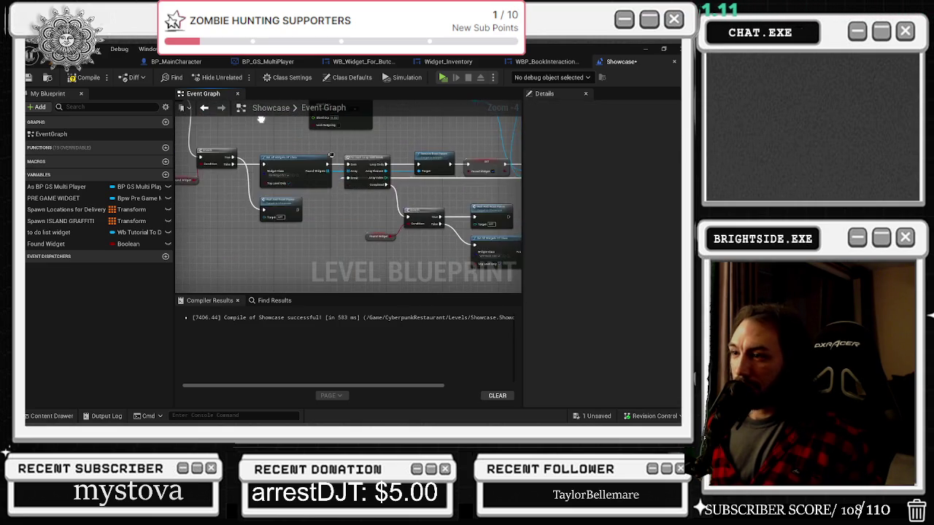
{"action": "left_click_drag", "start_coordinate": [260, 119], "coordinate": [225, 112]}
{"action": "mouse_move", "coordinate": [394, 250]}
{"action": "left_mouse_down"}
{"action": "mouse_move", "coordinate": [453, 274]}
{"action": "mouse_move", "coordinate": [281, 254]}
{"action": "left_mouse_up"}
{"action": "mouse_move", "coordinate": [381, 165]}
{"action": "left_mouse_down"}
{"action": "mouse_move", "coordinate": [372, 139]}
{"action": "mouse_move", "coordinate": [379, 127]}
{"action": "left_mouse_up"}
{"action": "left_click_drag", "start_coordinate": [366, 237], "coordinate": [332, 229]}
{"action": "scroll", "coordinate": [349, 238], "scroll_direction": "up", "scroll_amount": 1}
{"action": "left_click_drag", "start_coordinate": [309, 192], "coordinate": [330, 233]}
Add a For Each Loop with Break fed by Found Widgets and connect Array Element
{"action": "type", "text": "for each"}
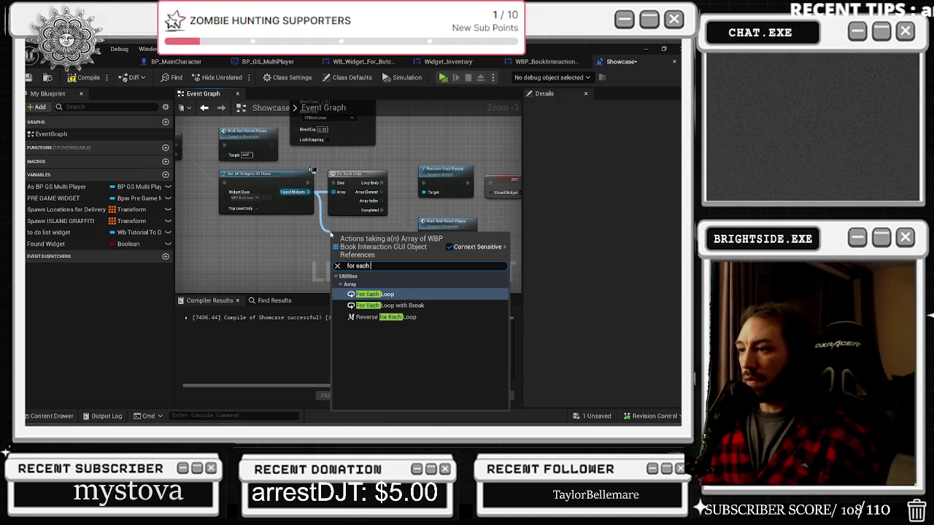
{"action": "left_click", "coordinate": [390, 305]}
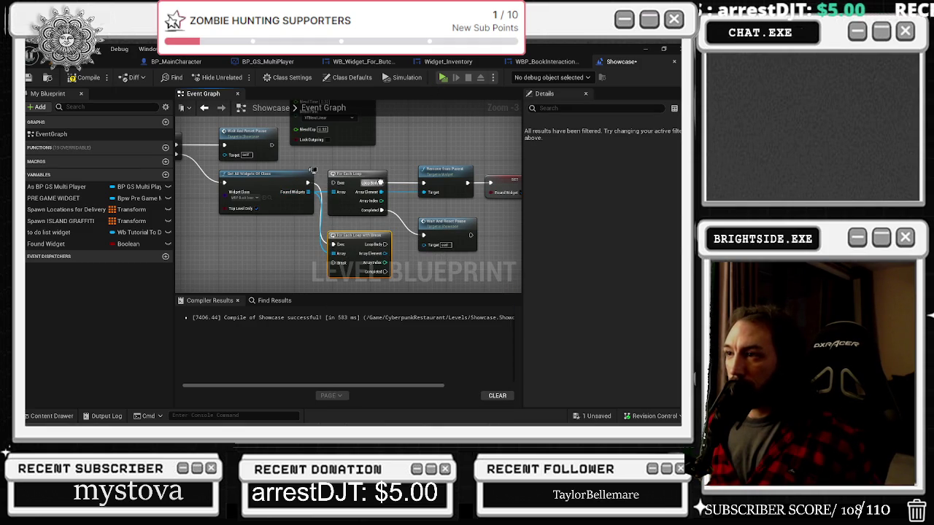
{"action": "left_click_drag", "start_coordinate": [410, 142], "coordinate": [320, 149]}
{"action": "mouse_move", "coordinate": [290, 200]}
{"action": "left_mouse_down"}
{"action": "mouse_move", "coordinate": [321, 241]}
{"action": "mouse_move", "coordinate": [295, 266]}
{"action": "left_mouse_up"}
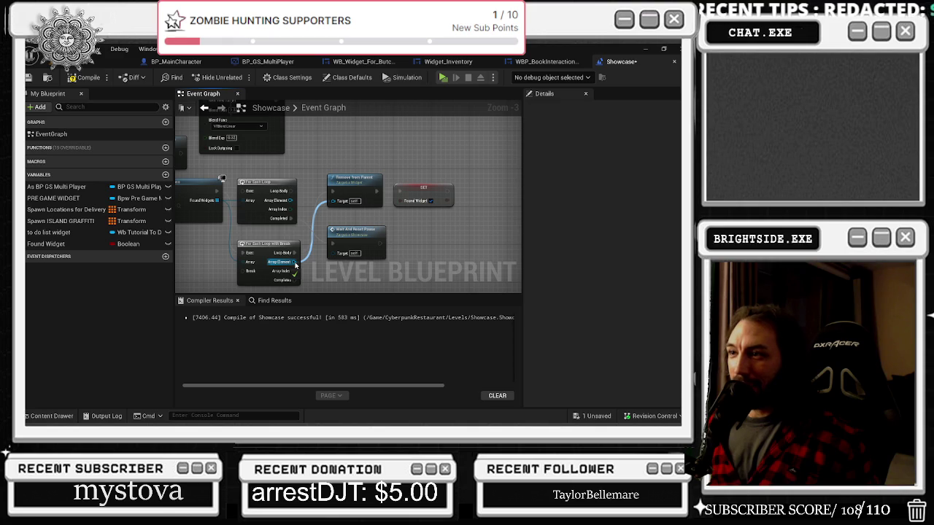
Wire SET Found Widget into the loop's Break input through a reroute point
{"action": "mouse_move", "coordinate": [343, 291]}
{"action": "left_mouse_down"}
{"action": "mouse_move", "coordinate": [345, 191]}
{"action": "mouse_move", "coordinate": [383, 267]}
{"action": "left_mouse_up"}
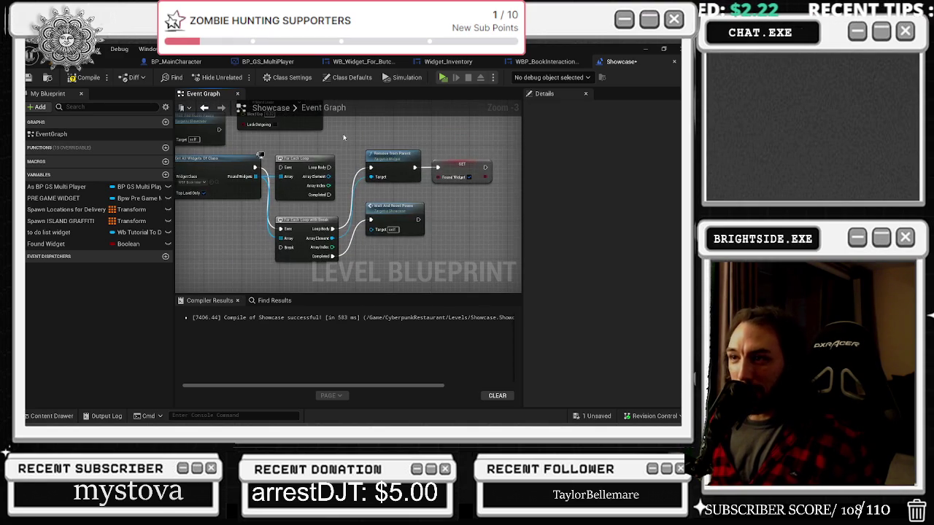
{"action": "left_click_drag", "start_coordinate": [408, 208], "coordinate": [424, 241]}
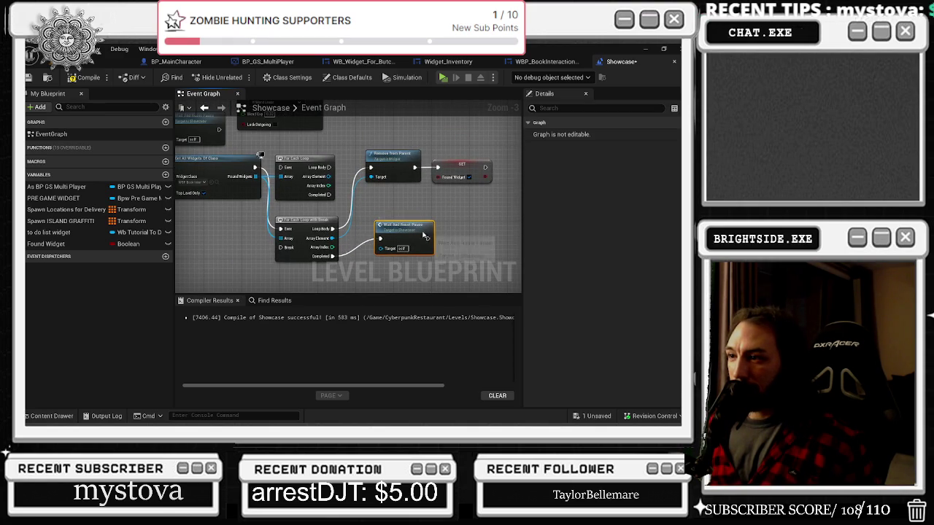
{"action": "left_click_drag", "start_coordinate": [486, 168], "coordinate": [279, 229]}
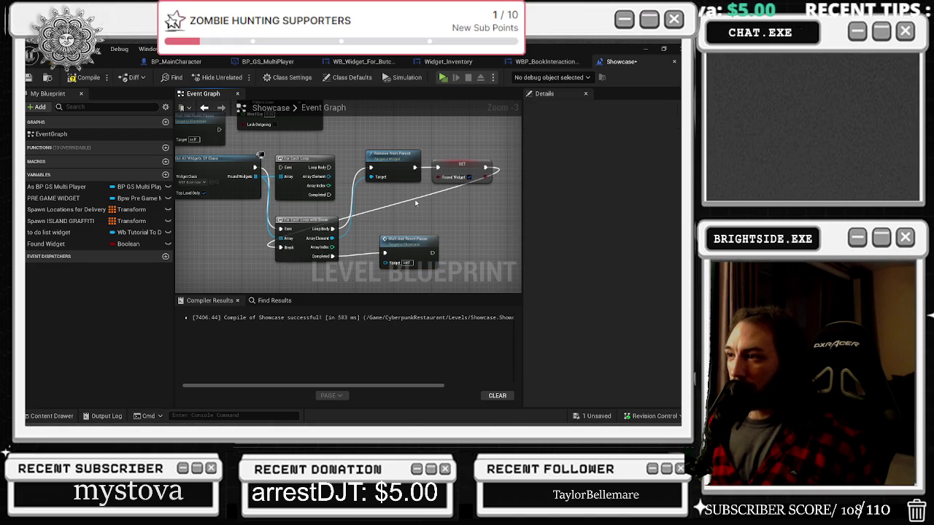
{"action": "double_click", "coordinate": [409, 196]}
{"action": "mouse_move", "coordinate": [405, 197]}
{"action": "left_mouse_down"}
{"action": "mouse_move", "coordinate": [515, 240]}
{"action": "mouse_move", "coordinate": [313, 271]}
{"action": "mouse_move", "coordinate": [357, 246]}
{"action": "left_mouse_up"}
Rearrange SET Found Widget and Remove from Parent, placing For Each Loop with Break where the old loop sat
{"action": "left_click_drag", "start_coordinate": [192, 268], "coordinate": [406, 205]}
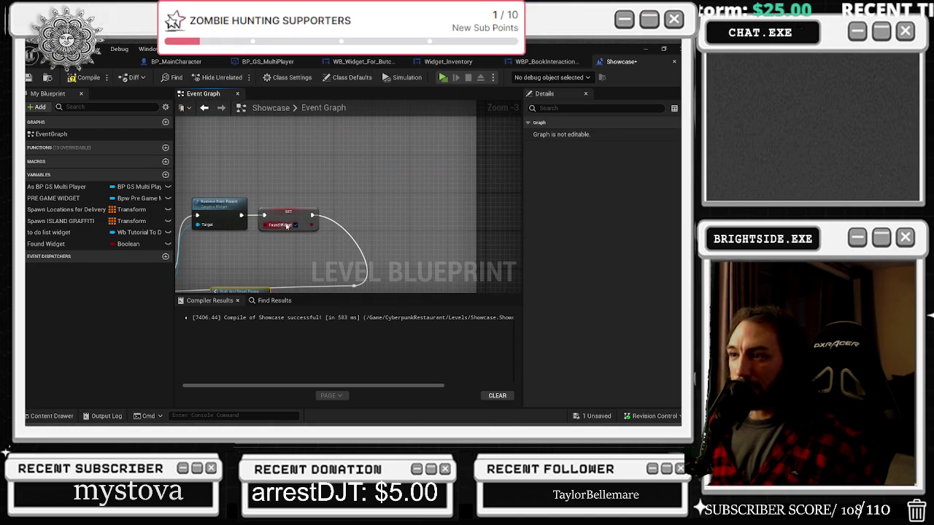
{"action": "left_click_drag", "start_coordinate": [289, 225], "coordinate": [318, 225]}
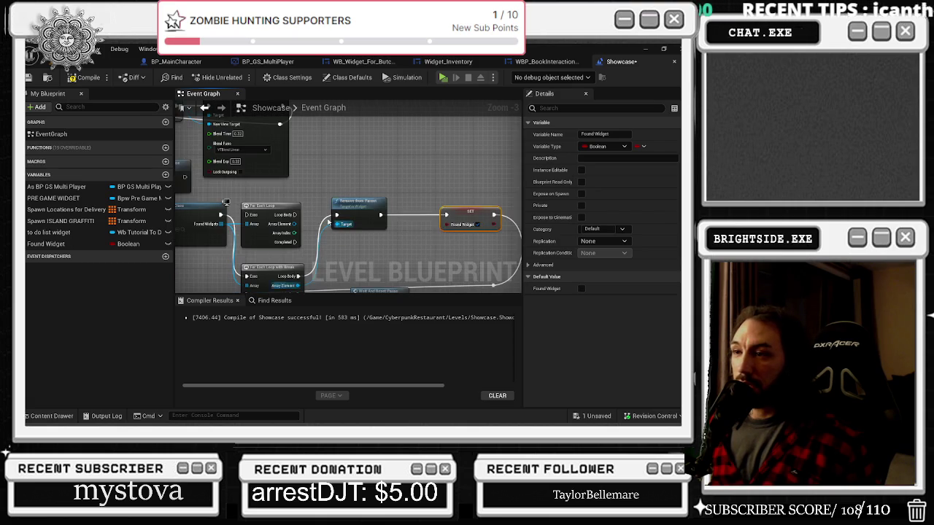
{"action": "left_click_drag", "start_coordinate": [357, 203], "coordinate": [395, 202]}
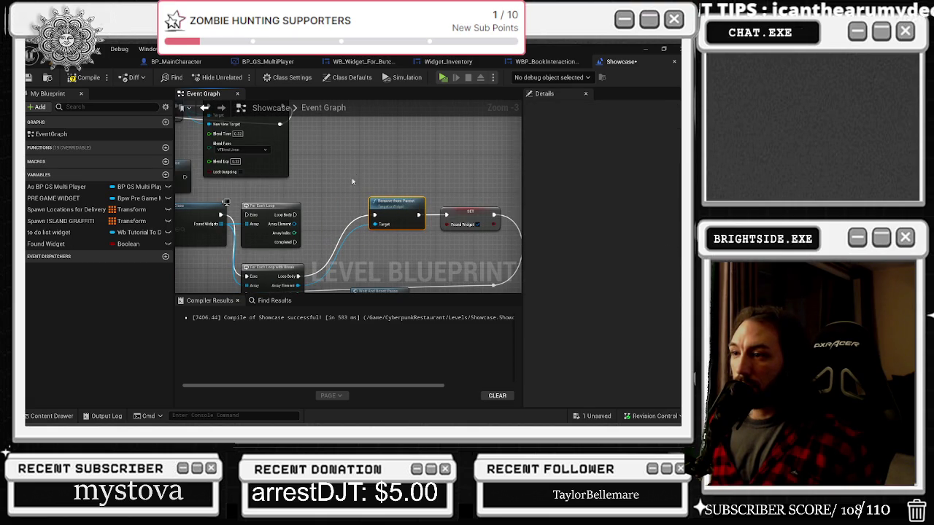
{"action": "left_click", "coordinate": [286, 218]}
{"action": "left_click_drag", "start_coordinate": [268, 273], "coordinate": [280, 211]}
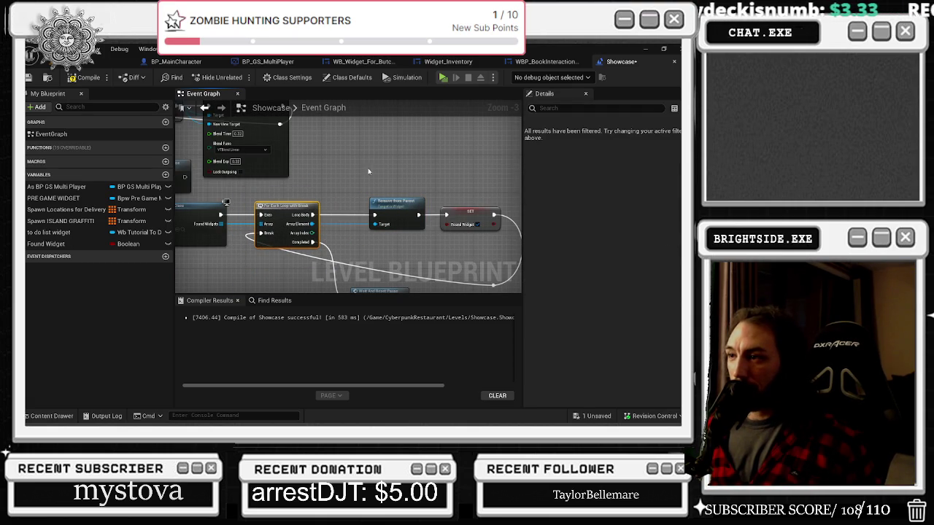
Nudge Wait And Reset Pause left and add a reroute point on the return wire
{"action": "left_click", "coordinate": [412, 213]}
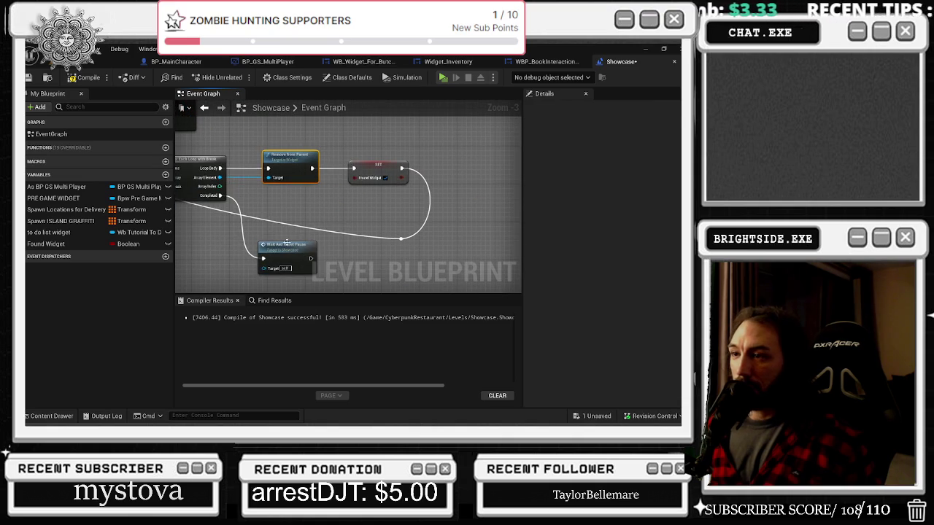
{"action": "left_click_drag", "start_coordinate": [287, 245], "coordinate": [267, 239]}
{"action": "double_click", "coordinate": [398, 238]}
{"action": "left_click_drag", "start_coordinate": [398, 238], "coordinate": [414, 253]}
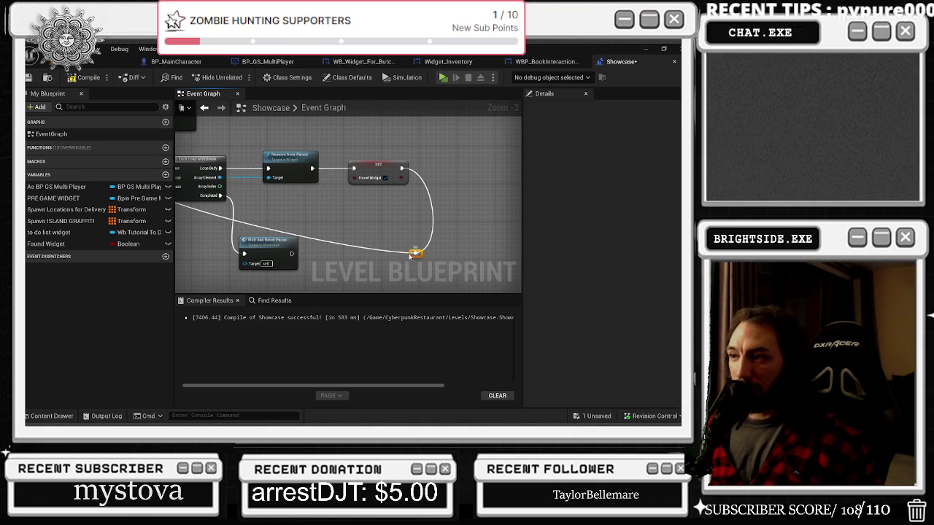
{"action": "scroll", "coordinate": [403, 223], "scroll_direction": "down", "scroll_amount": 2}
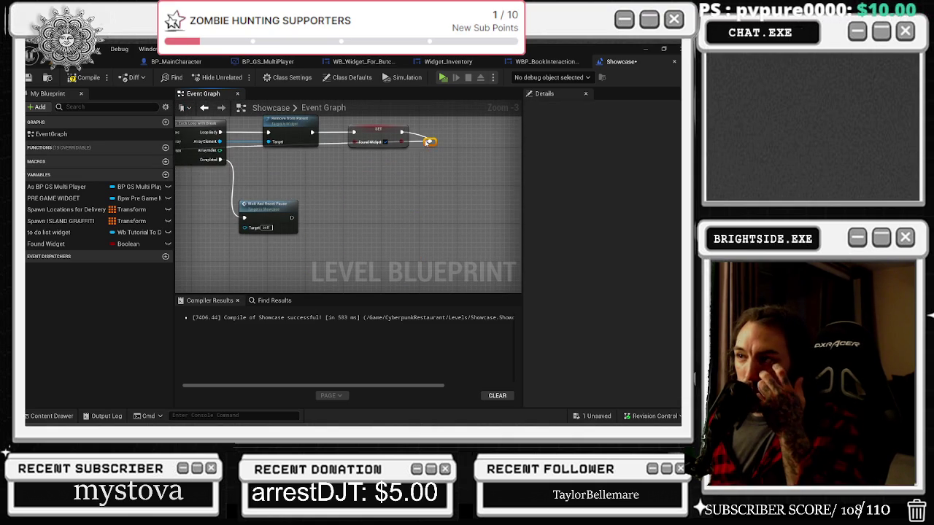
{"action": "right_click", "coordinate": [399, 250]}
Search the blueprint actions for 'mic inp' and browse the results
{"action": "type", "text": "mic inp"}
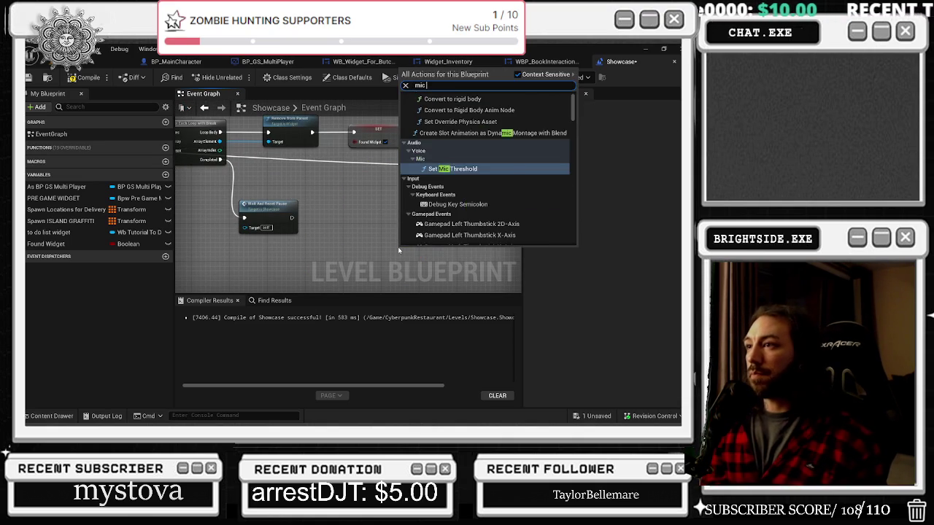
{"action": "scroll", "coordinate": [511, 208], "scroll_direction": "down", "scroll_amount": 5}
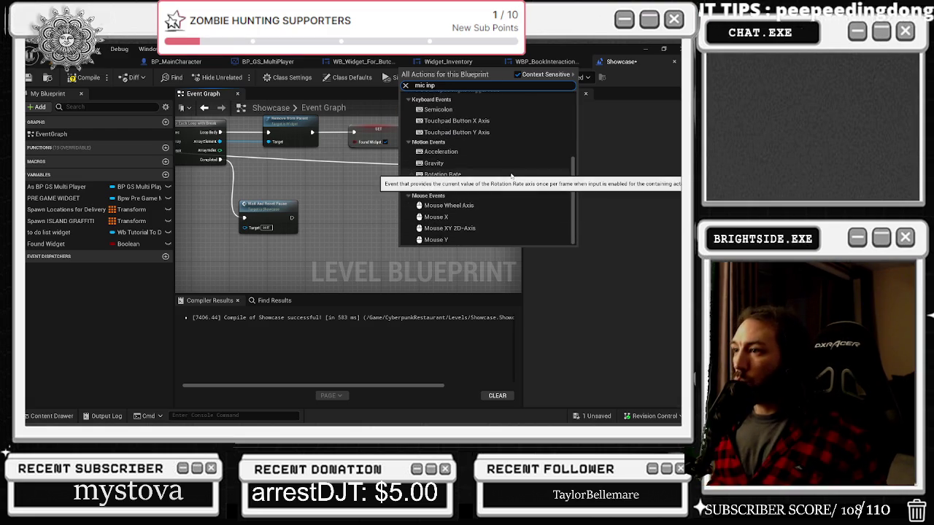
{"action": "scroll", "coordinate": [511, 175], "scroll_direction": "up", "scroll_amount": 5}
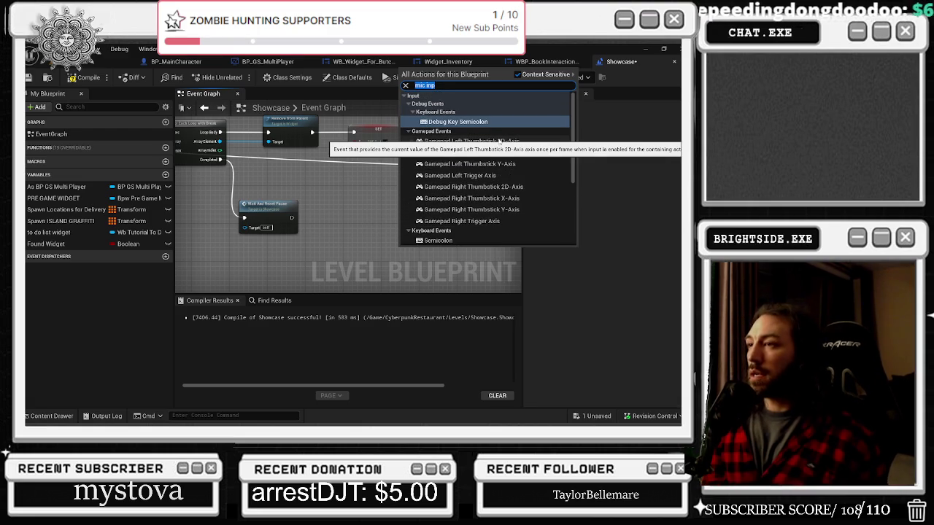
Search for 'micro' and 'audio' nodes and scroll through the audio results
{"action": "type", "text": "micr"}
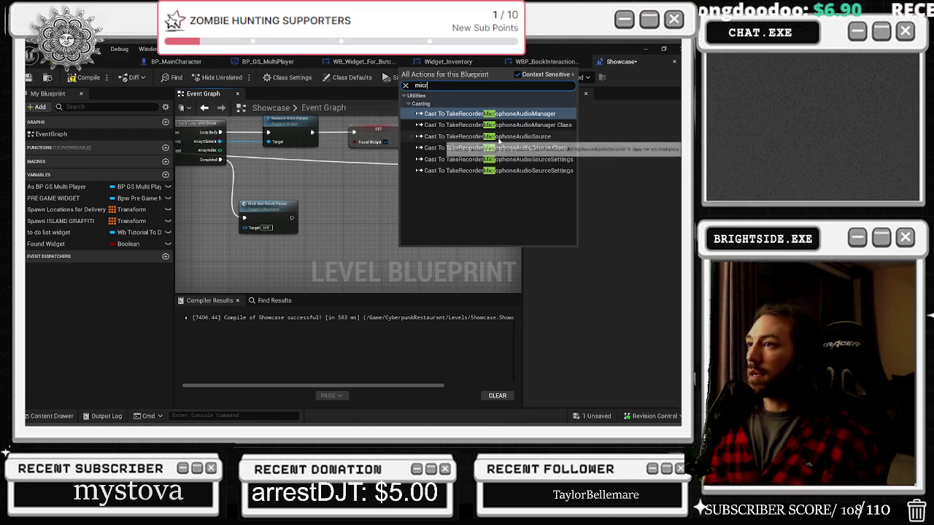
{"action": "type", "text": "oaudio"}
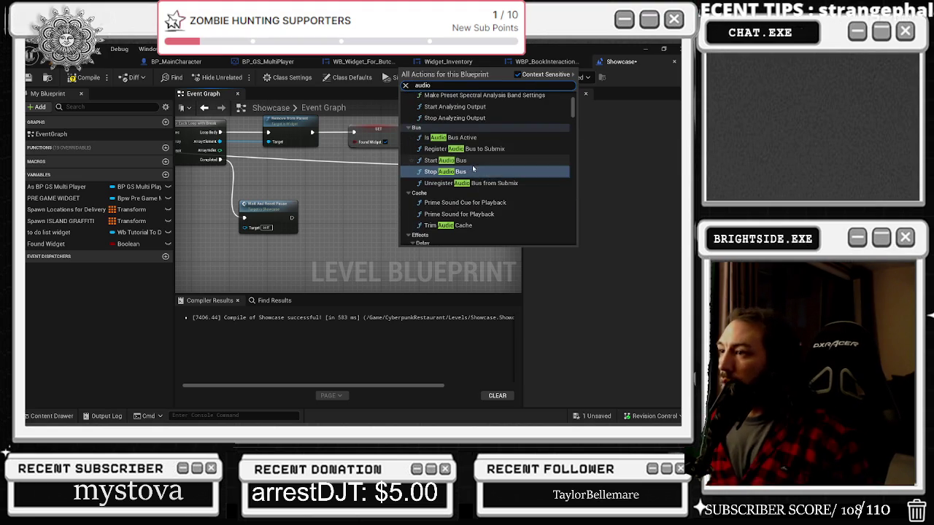
{"action": "scroll", "coordinate": [482, 168], "scroll_direction": "up", "scroll_amount": 5}
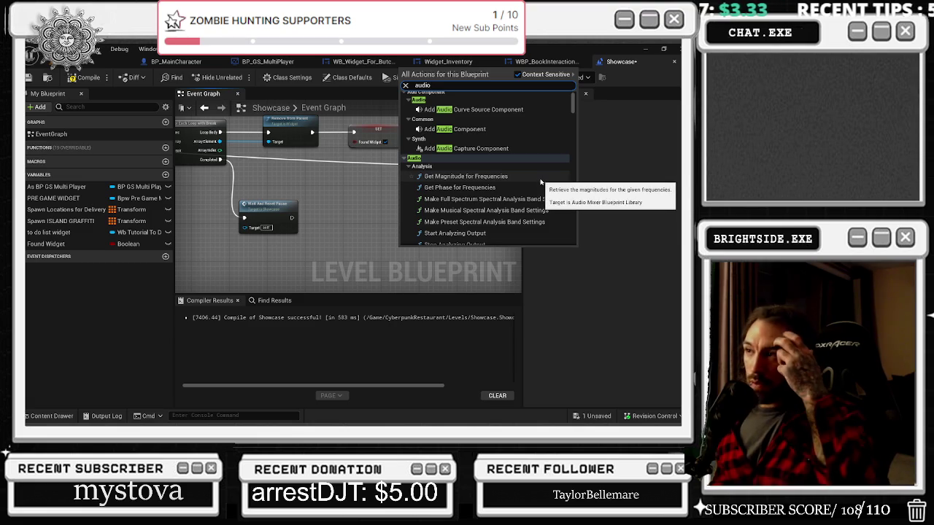
{"action": "scroll", "coordinate": [461, 151], "scroll_direction": "up", "scroll_amount": 1}
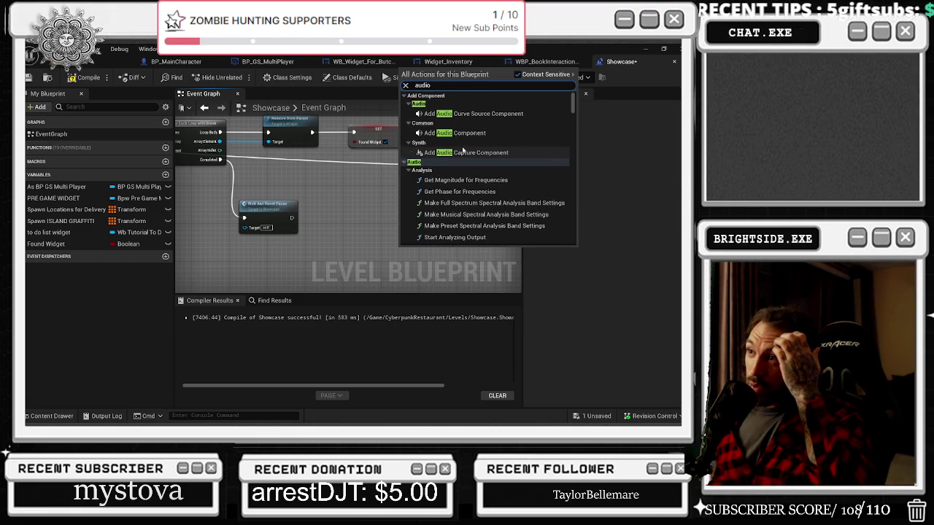
{"action": "scroll", "coordinate": [546, 167], "scroll_direction": "down", "scroll_amount": 5}
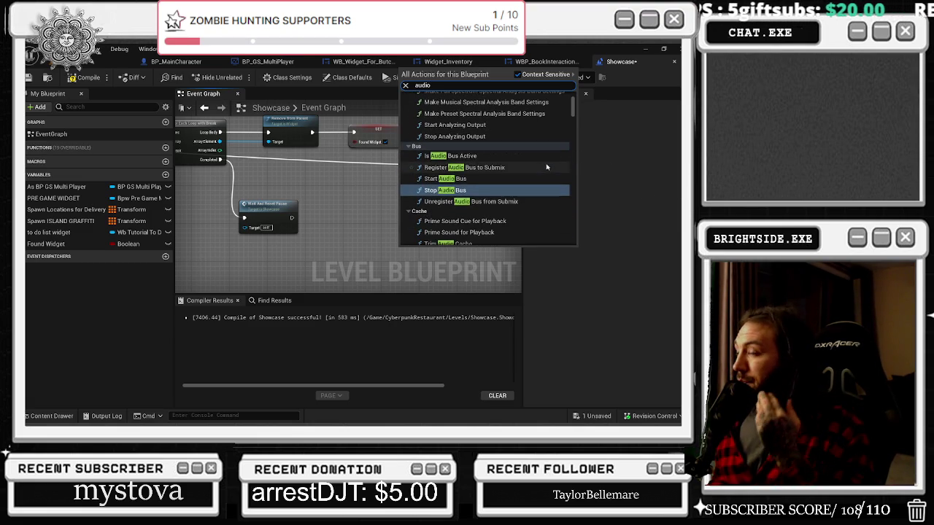
{"action": "scroll", "coordinate": [542, 172], "scroll_direction": "down", "scroll_amount": 1}
{"action": "scroll", "coordinate": [541, 173], "scroll_direction": "down", "scroll_amount": 4}
{"action": "scroll", "coordinate": [541, 175], "scroll_direction": "down", "scroll_amount": 7}
{"action": "scroll", "coordinate": [540, 176], "scroll_direction": "down", "scroll_amount": 6}
{"action": "scroll", "coordinate": [539, 176], "scroll_direction": "down", "scroll_amount": 5}
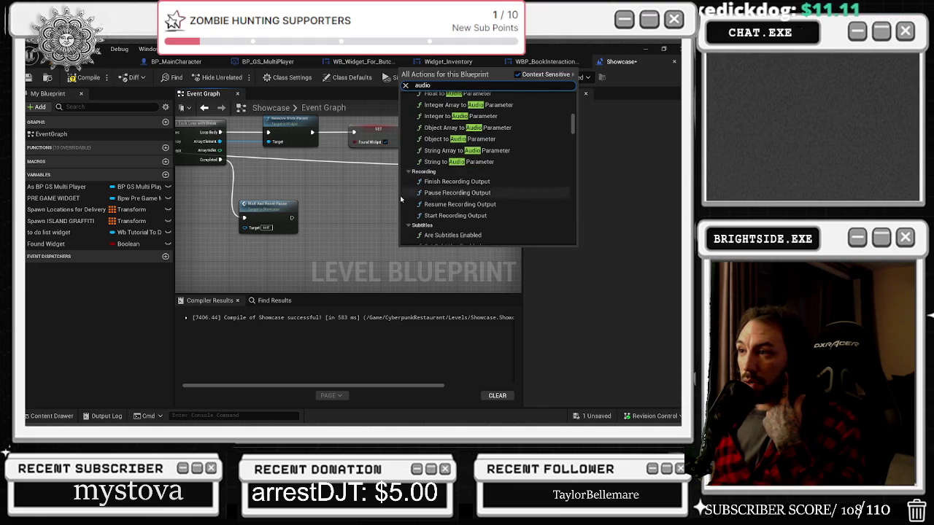